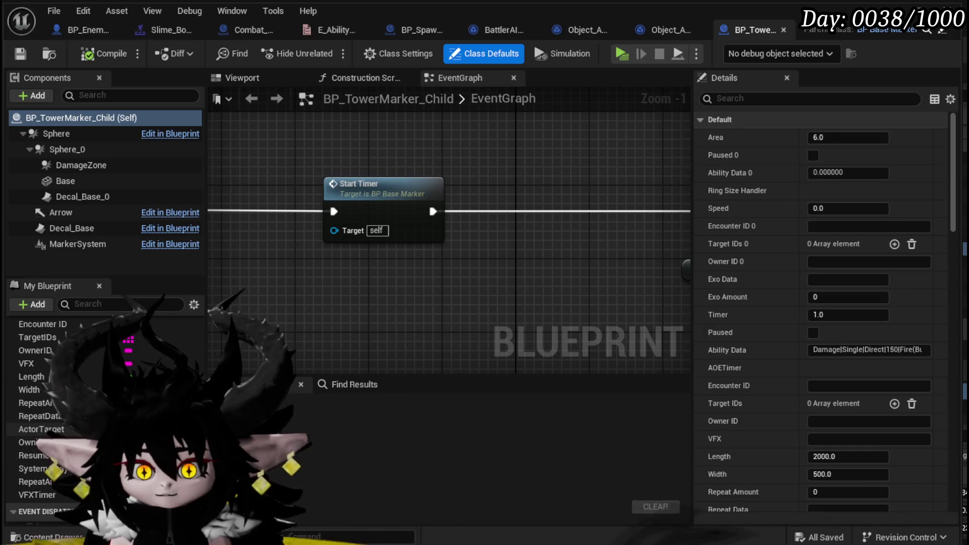
Pan and zoom around BP_TowerMarker_Child's event graph to find the Start Timer node chain.
scroll(50, 404, "up", 2)
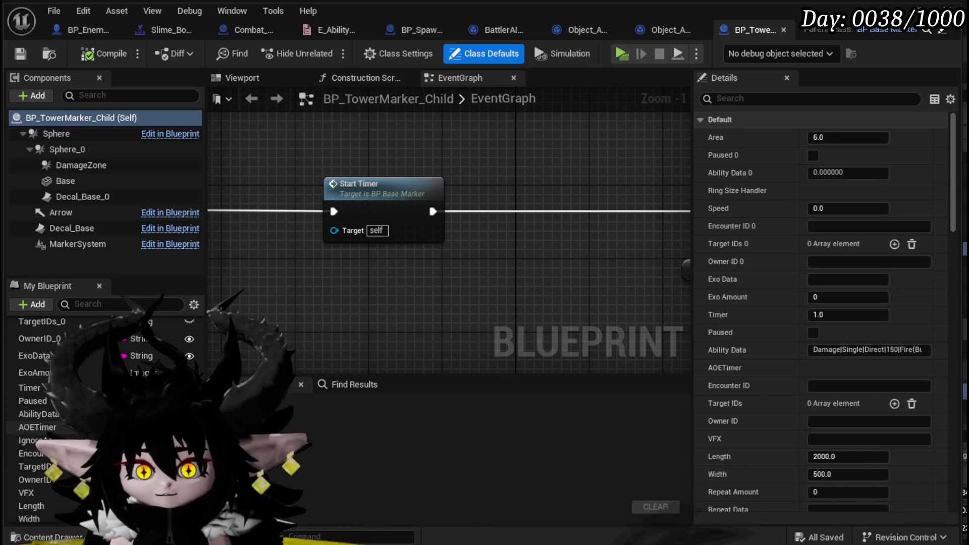
scroll(51, 404, "down", 3)
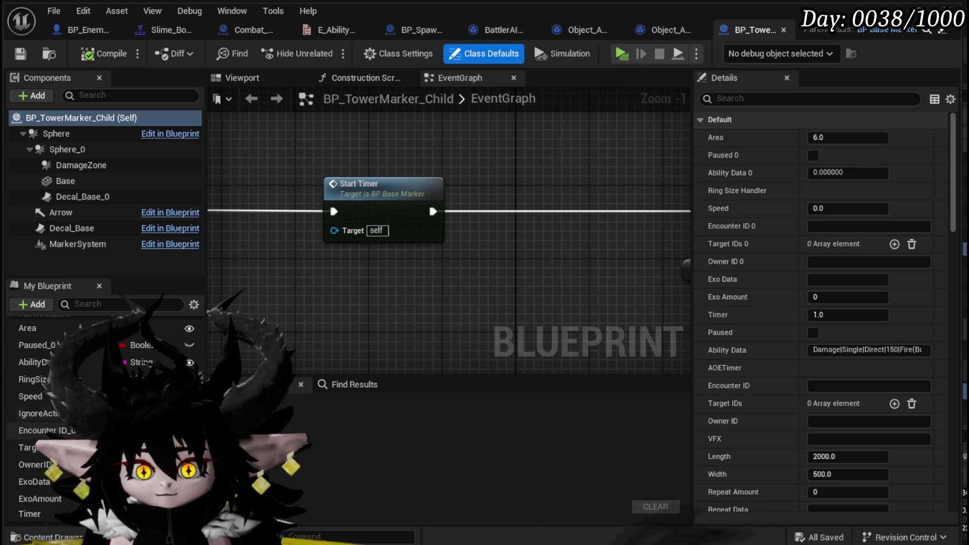
scroll(386, 283, "down", 3)
scroll(383, 289, "up", 3)
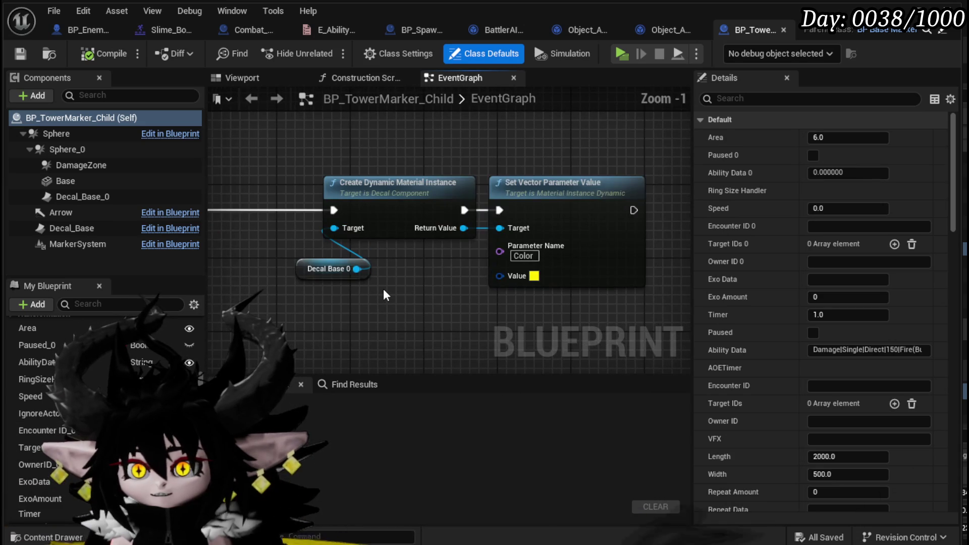
scroll(383, 289, "down", 4)
scroll(463, 287, "down", 4)
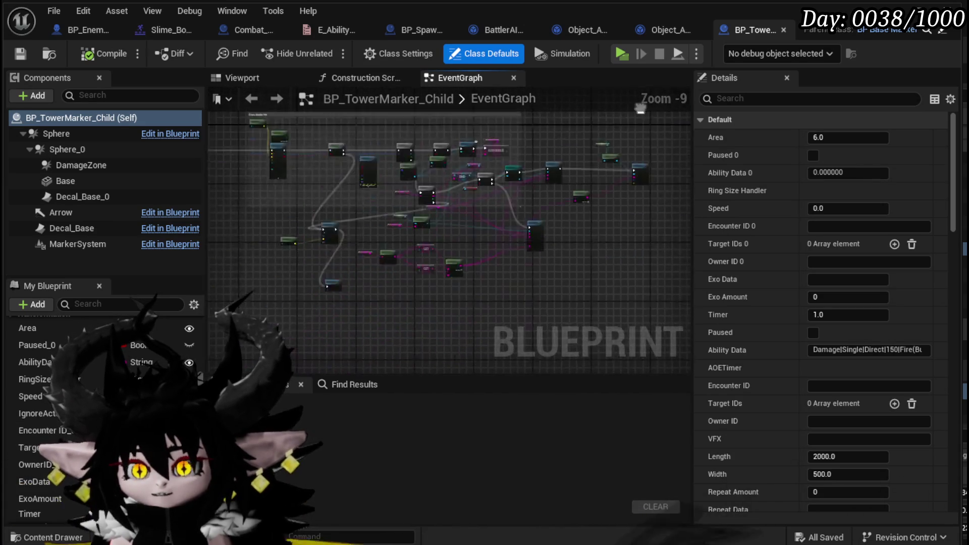
scroll(394, 182, "up", 4)
scroll(511, 208, "up", 2)
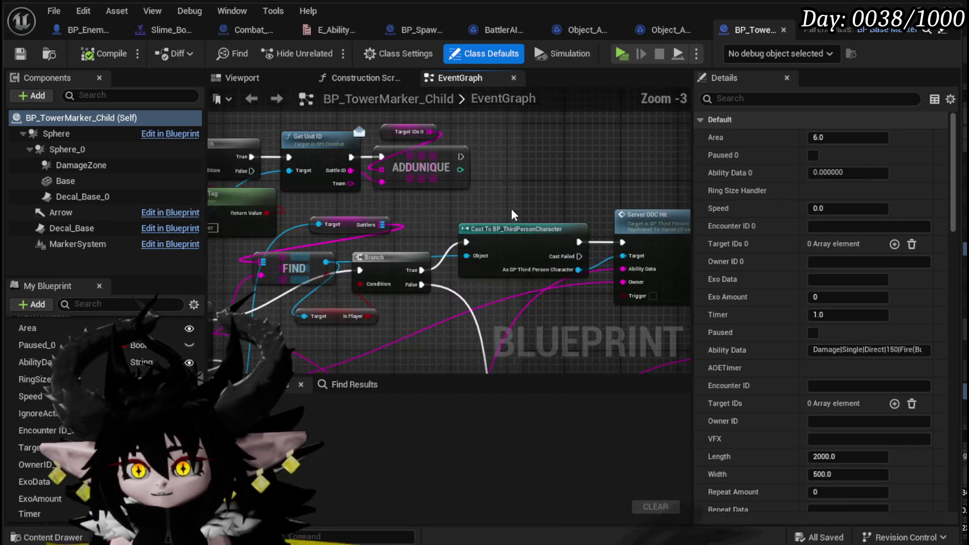
scroll(458, 187, "down", 4)
scroll(459, 186, "up", 4)
scroll(420, 189, "down", 4)
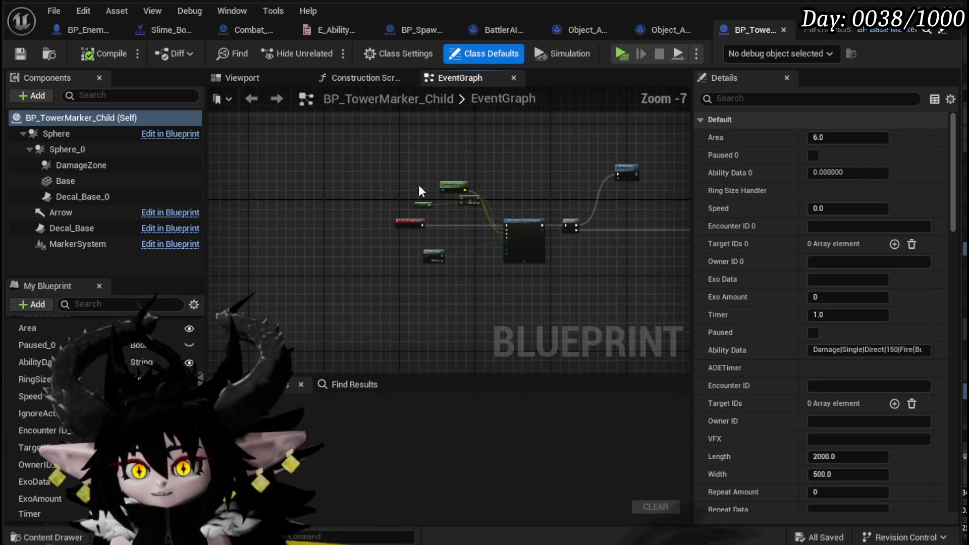
mouse_move(419, 184)
left_mouse_down()
mouse_move(333, 326)
mouse_move(242, 353)
left_mouse_up()
scroll(346, 221, "down", 4)
left_click_drag(346, 220, 226, 126)
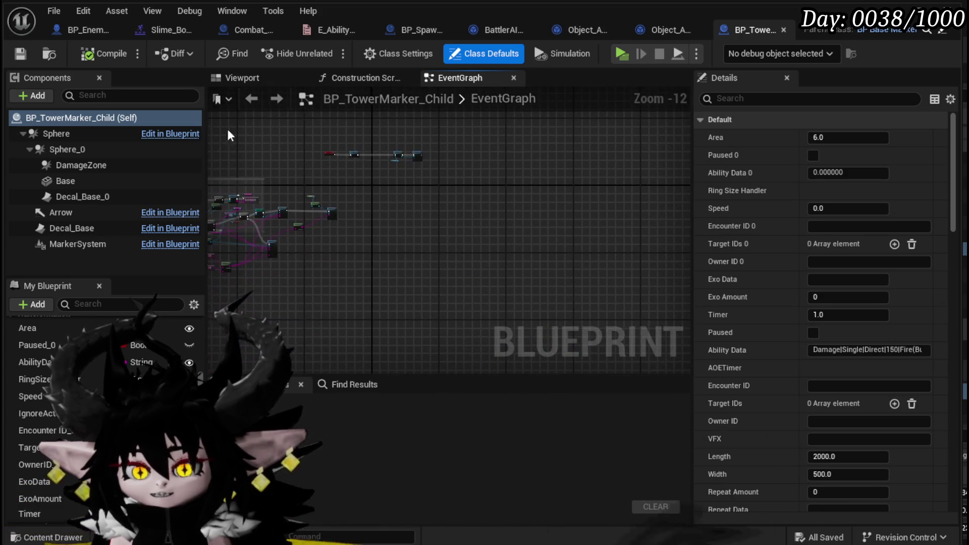
scroll(361, 215, "up", 4)
scroll(361, 214, "up", 4)
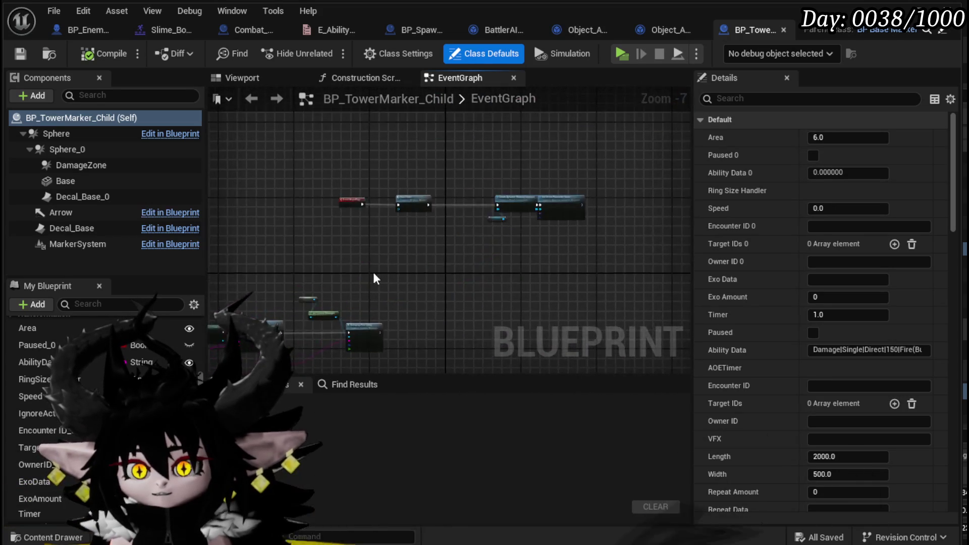
mouse_move(374, 272)
left_mouse_down()
mouse_move(489, 214)
mouse_move(417, 270)
left_mouse_up()
Open the parent's StartTimer event, inspect the Timer variable, and return to BP_TowerMarker_Child.
double_click(422, 156)
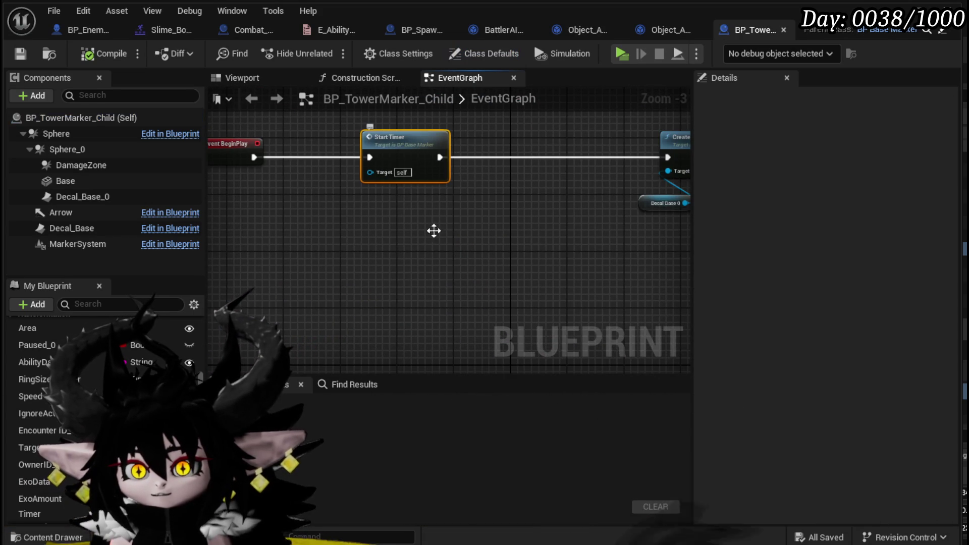
scroll(396, 249, "up", 3)
left_click_drag(398, 249, 295, 282)
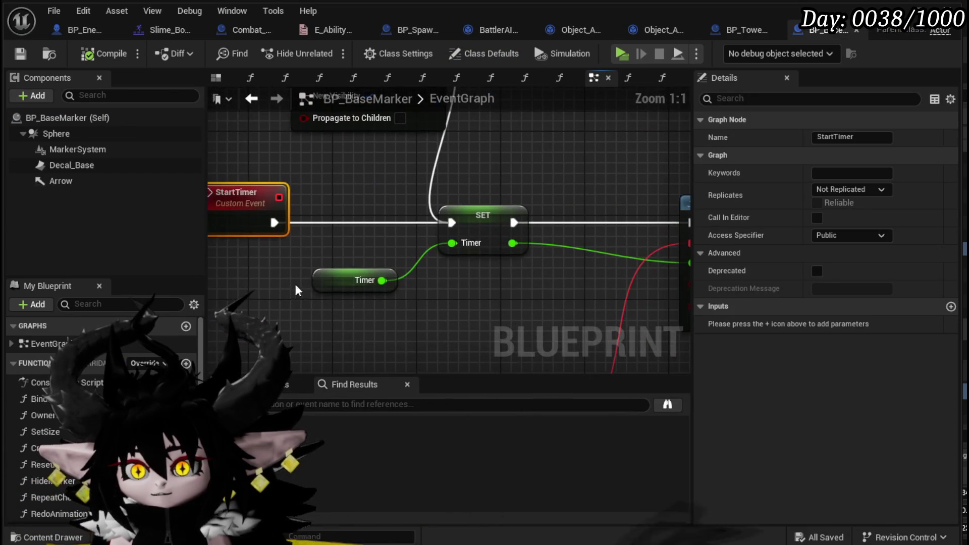
left_click(348, 279)
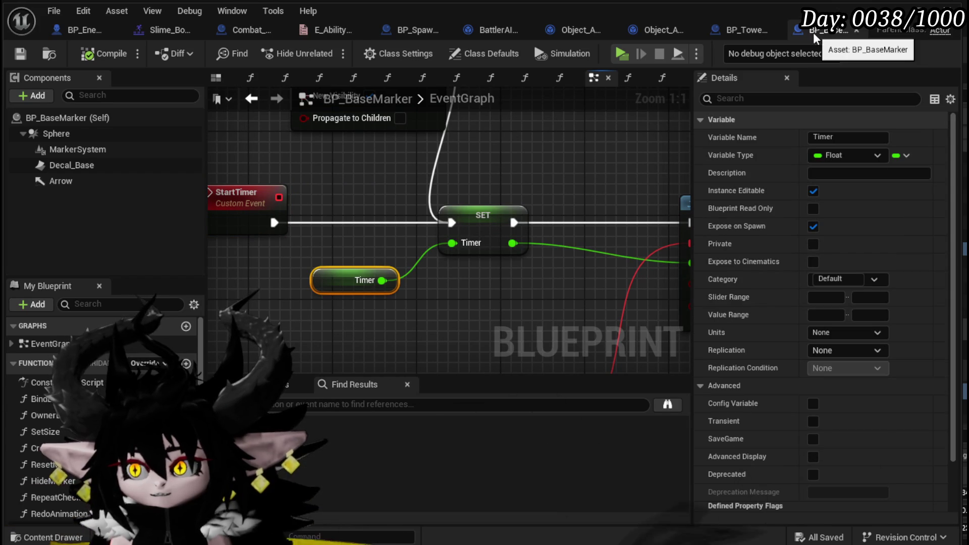
left_click(744, 29)
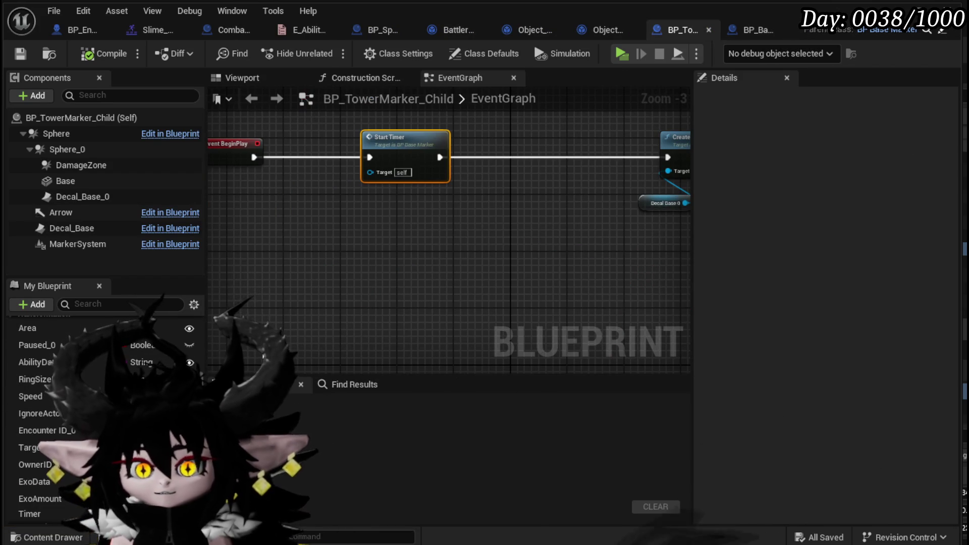
scroll(76, 353, "up", 2)
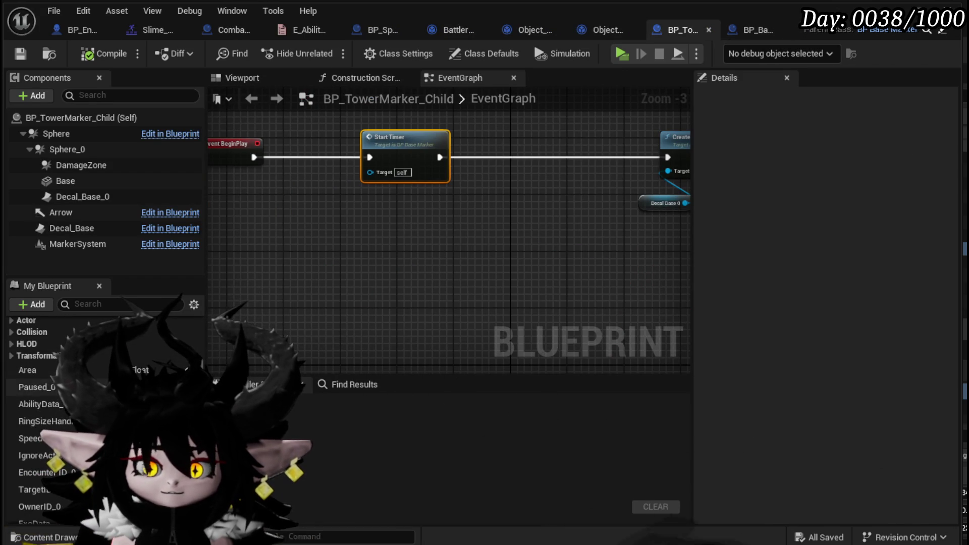
Delete the duplicate Paused_0, AbilityData_0, IgnoreActor_0 and Encounter ID_0 variables.
left_click(36, 385)
key("Delete")
left_click(37, 387)
key("Delete")
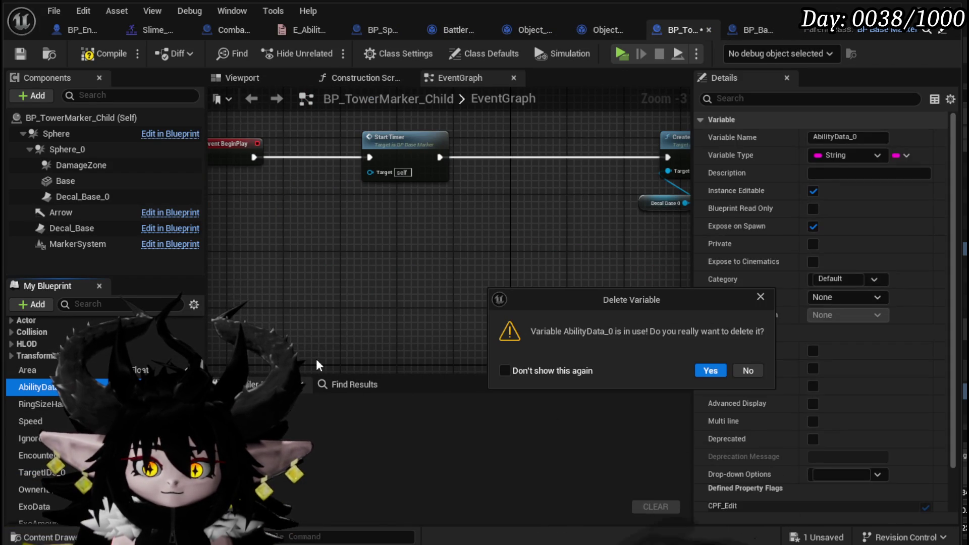
left_click(711, 370)
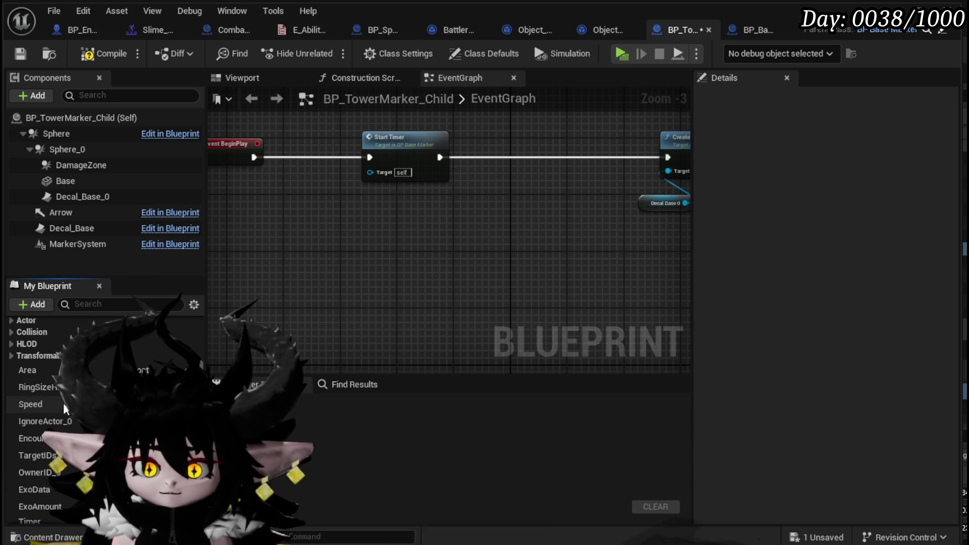
left_click(67, 421)
key("Delete")
left_click(67, 422)
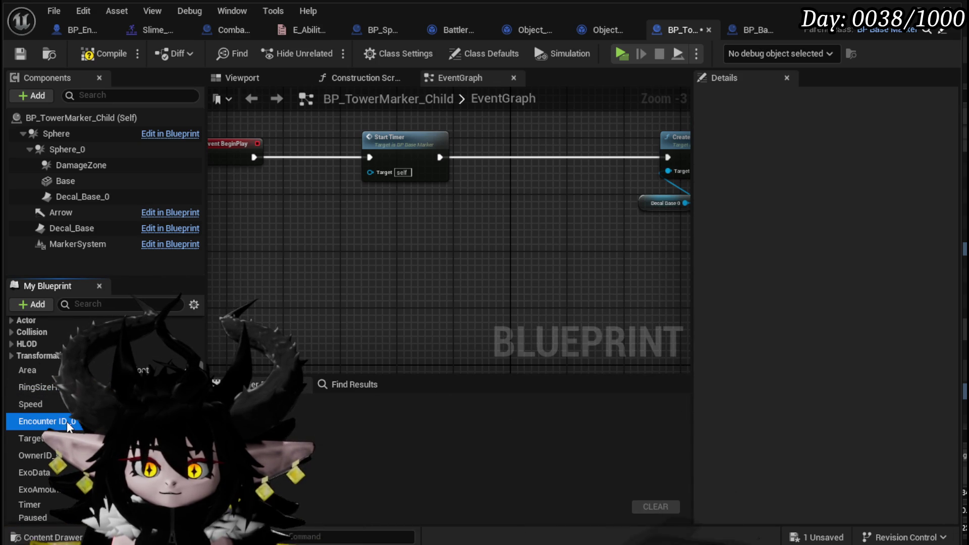
key("Delete")
left_click(714, 370)
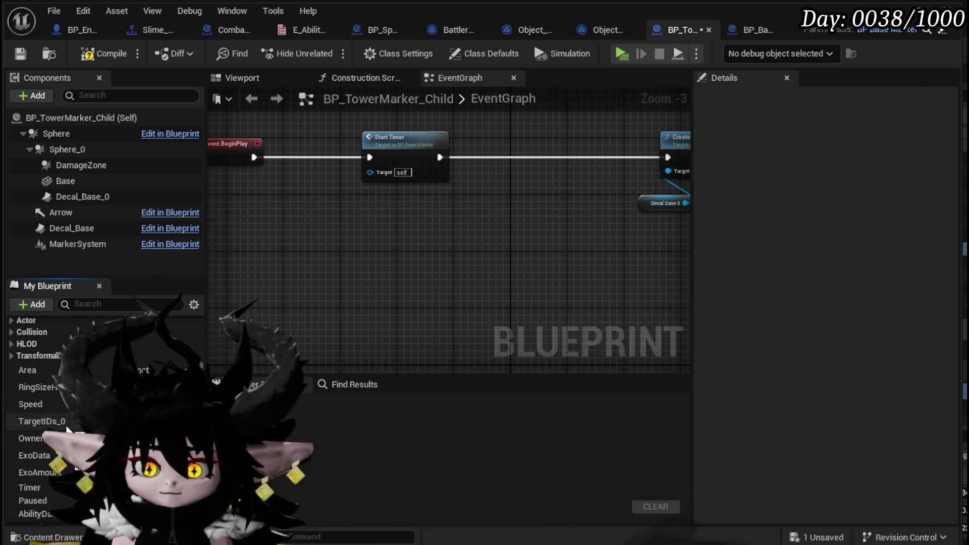
Delete the duplicate TargetIDs_0 and OwnerID_0 variables, then compile and save.
left_click(42, 421)
key("Delete")
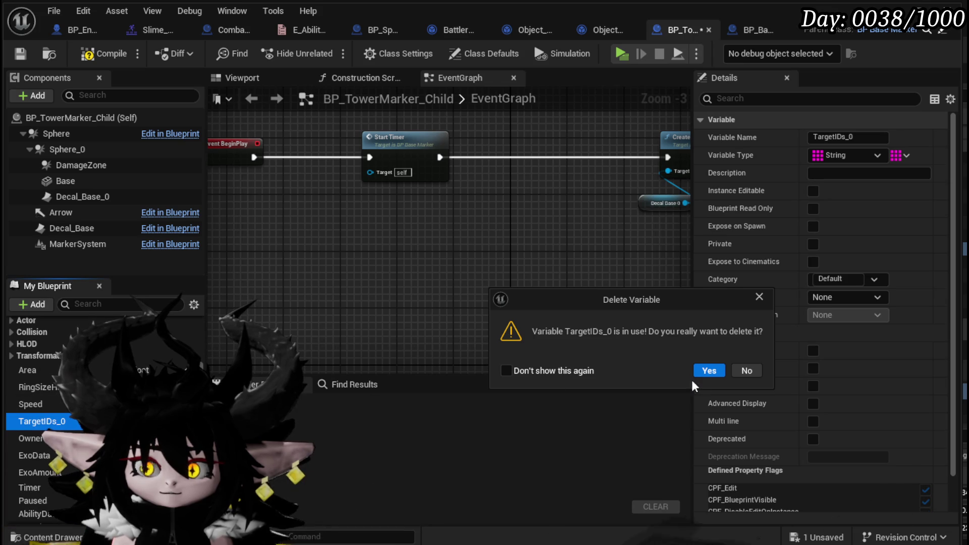
left_click(709, 370)
left_click(73, 423)
key("Delete")
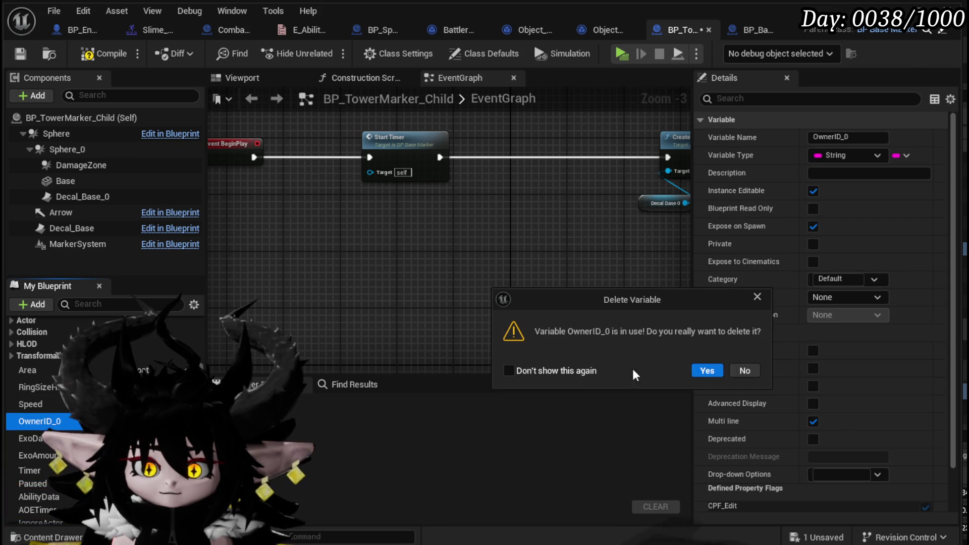
left_click(708, 370)
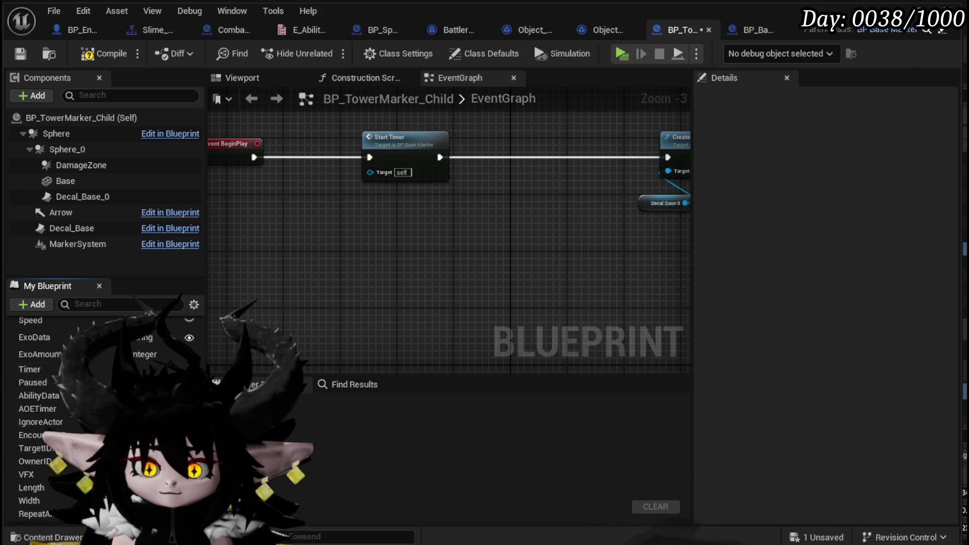
left_click(20, 55)
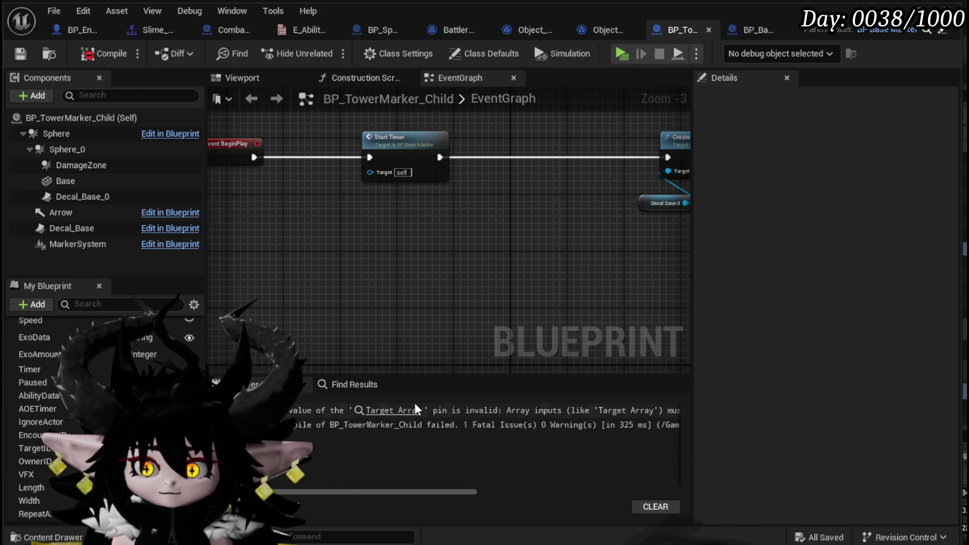
Add a Target IDs getter above ADDUNIQUE as its Target Array input and recompile.
left_click(404, 410)
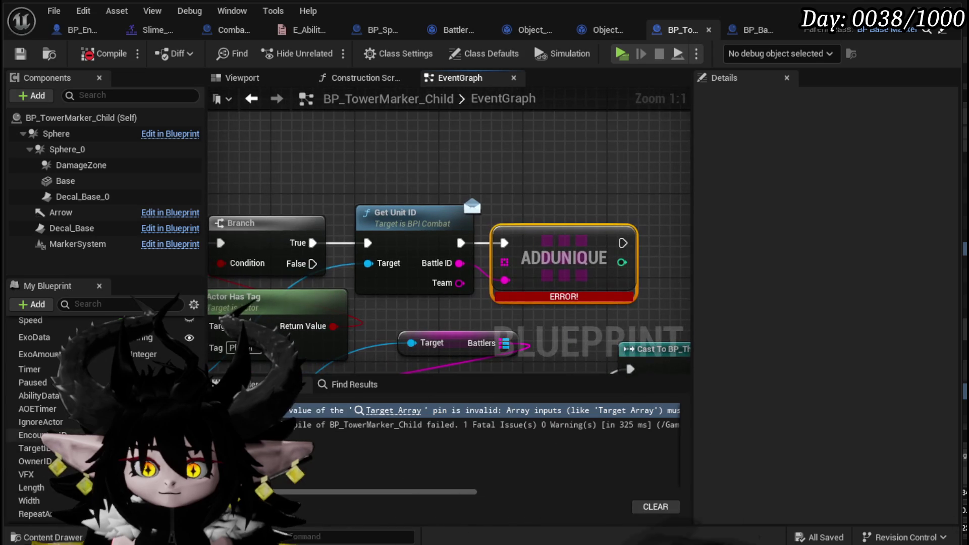
left_click(523, 266)
left_click_drag(523, 266, 374, 256)
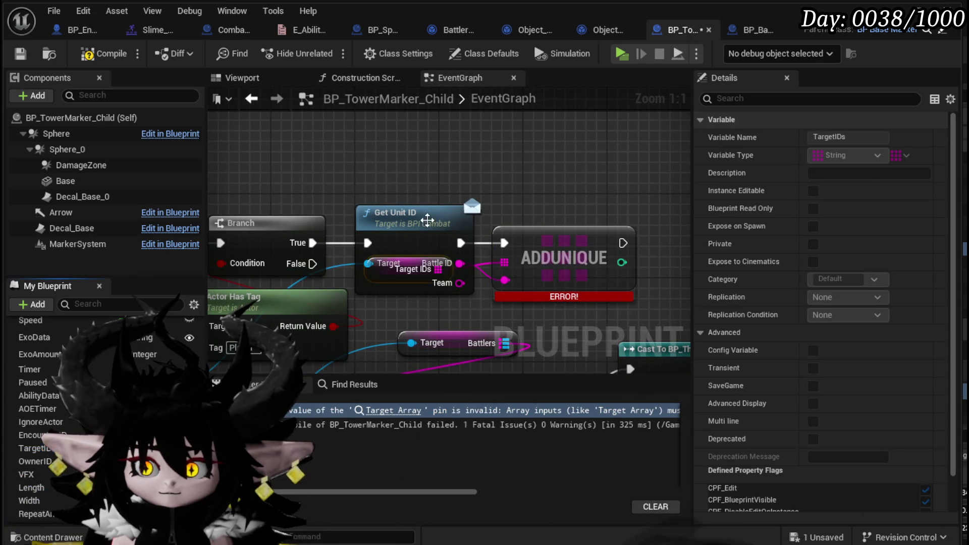
left_click_drag(409, 222, 418, 159)
left_click_drag(387, 265, 566, 161)
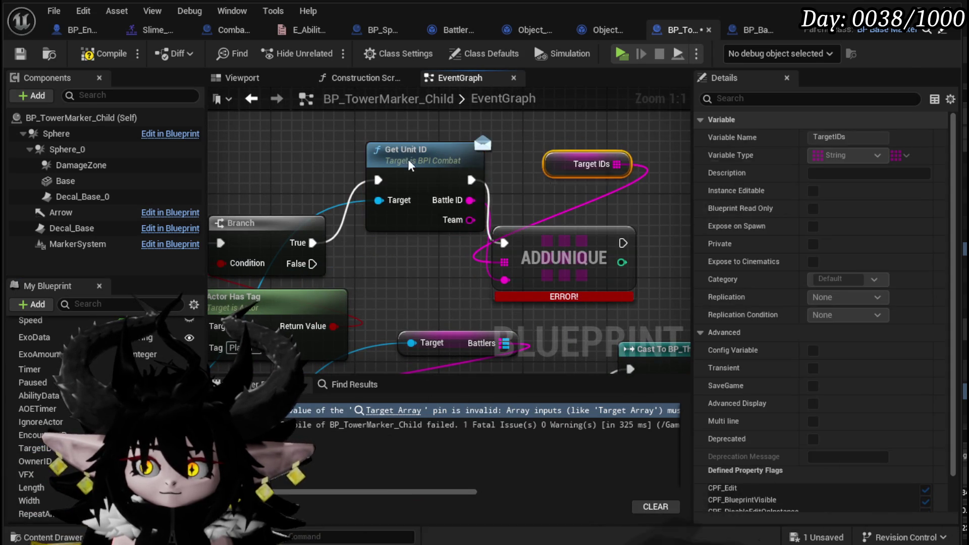
left_click_drag(418, 152, 408, 214)
left_click(121, 52)
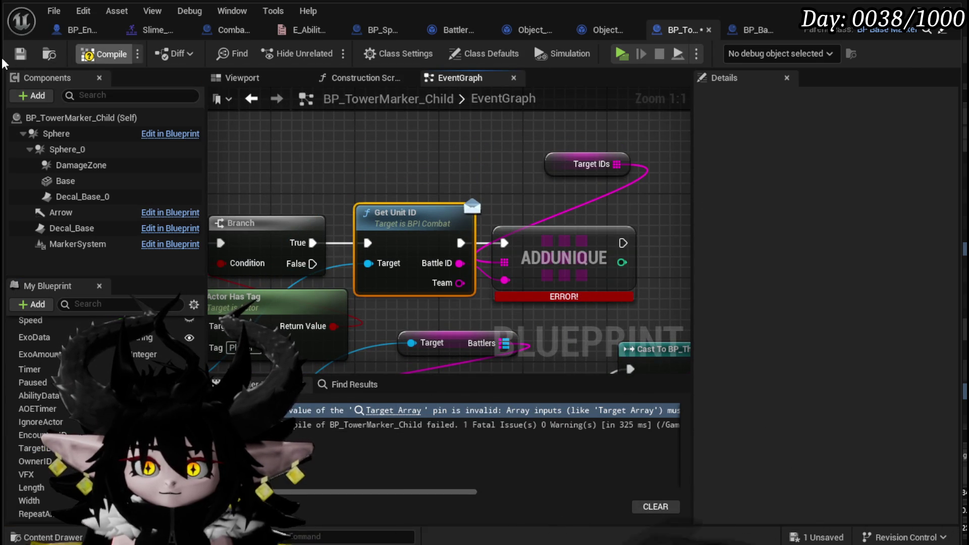
Bring Event BeginPlay and Start Timer into view and inspect the Timer variable's settings.
scroll(513, 221, "down", 6)
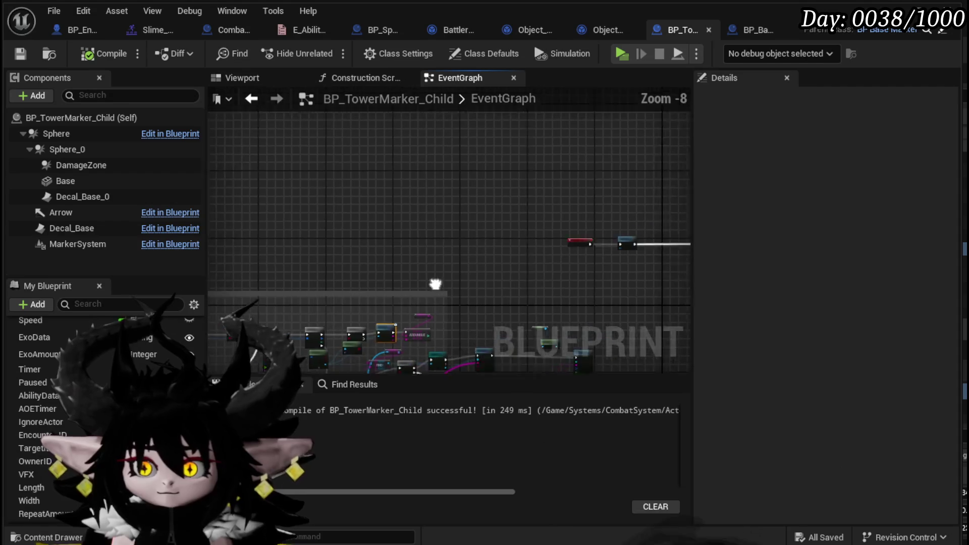
scroll(492, 275, "up", 2)
left_click_drag(492, 275, 558, 343)
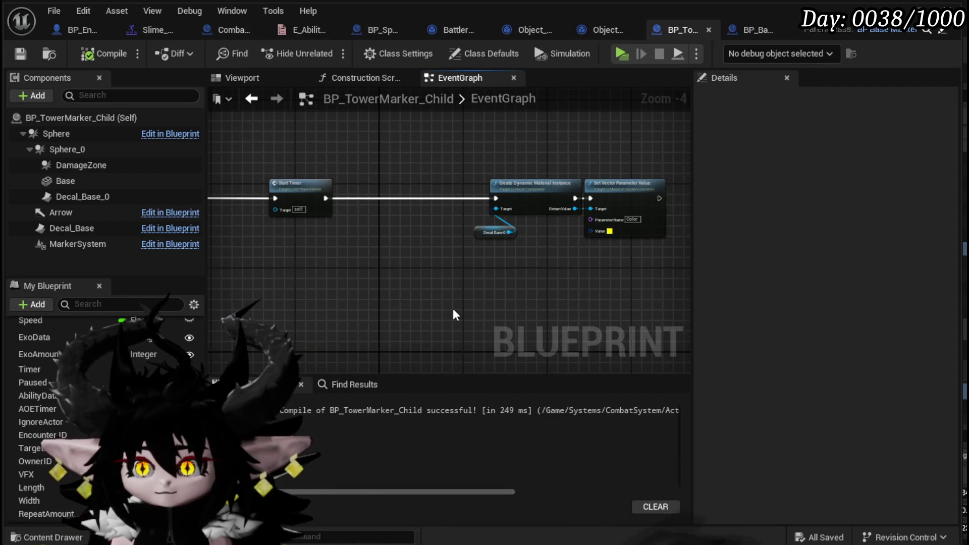
left_click_drag(452, 308, 597, 314)
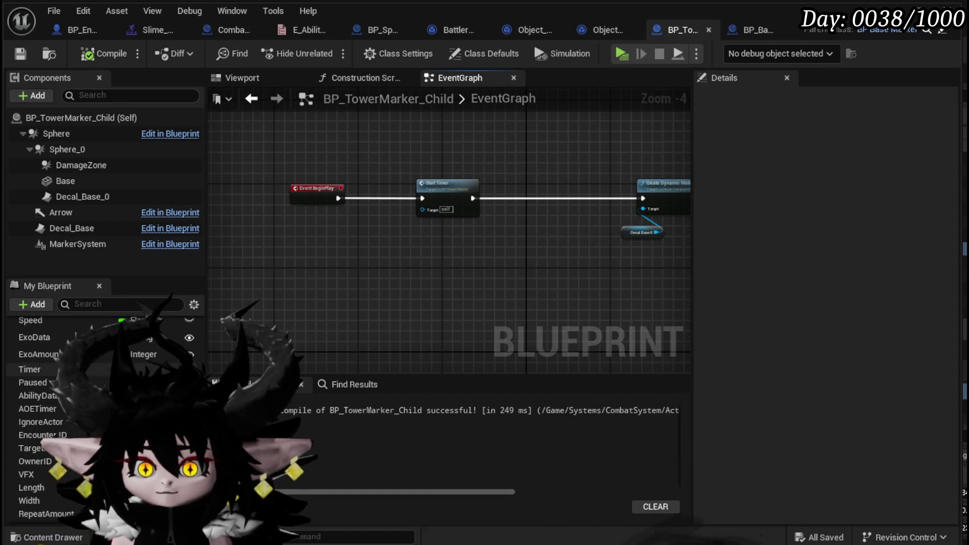
left_click(29, 370)
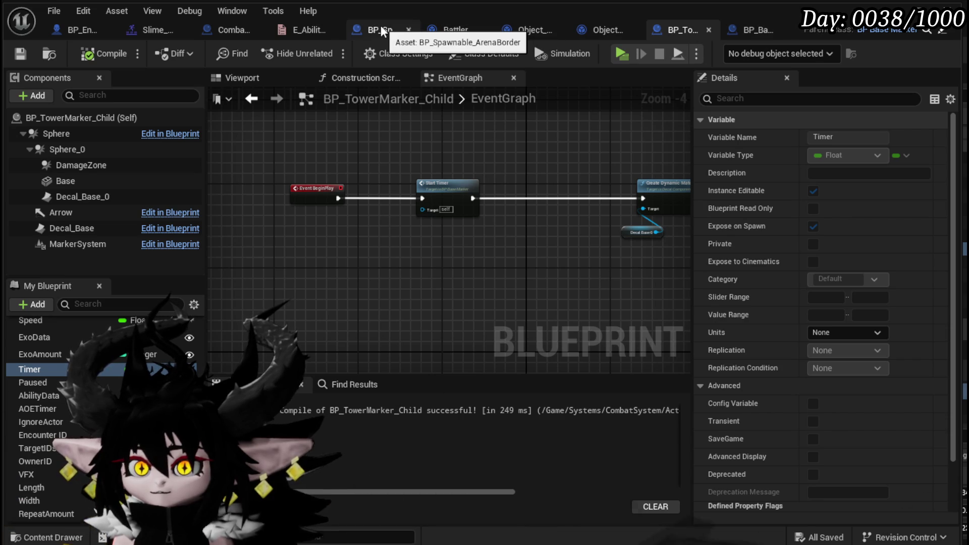
Reorder the editor tabs so Combat_Manager comes first, followed by BP_TowerMarker_Child.
left_click(238, 33)
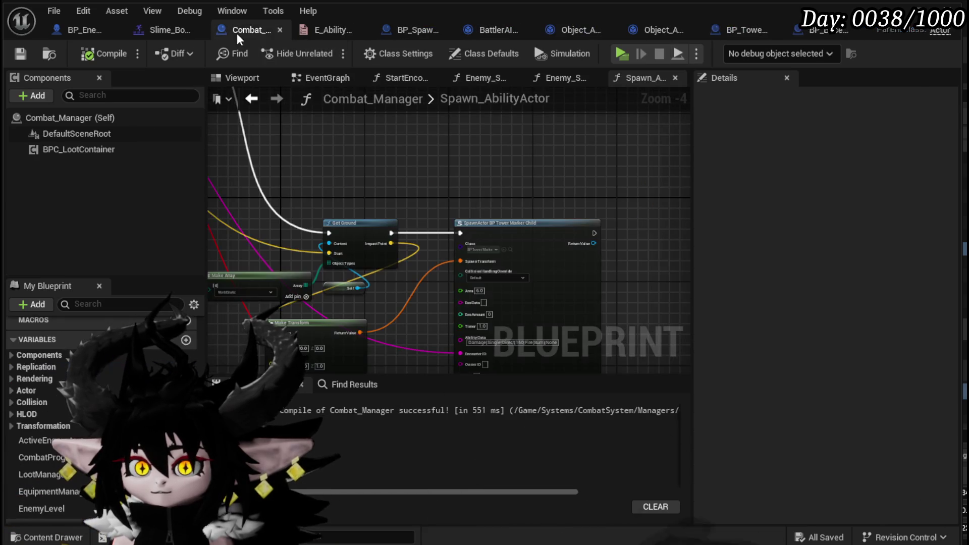
left_click_drag(239, 34, 69, 29)
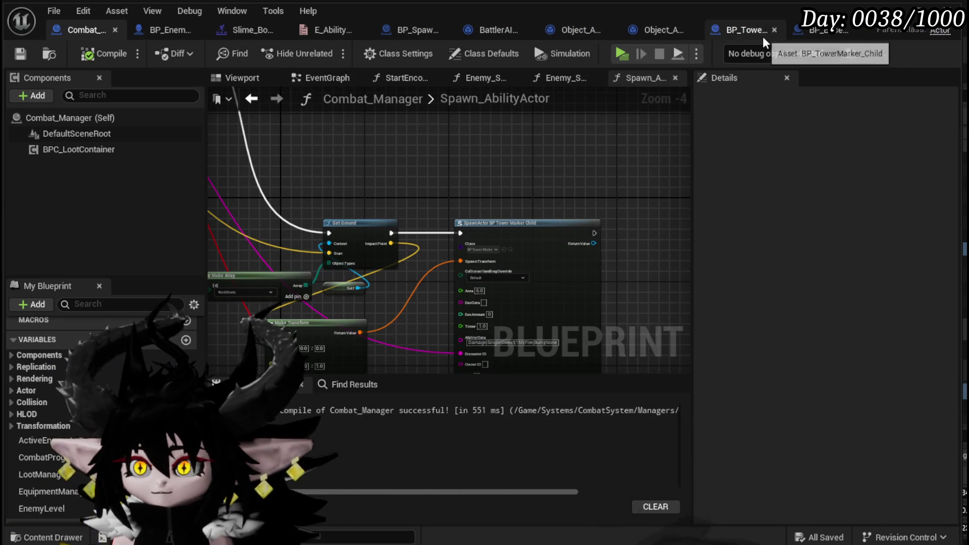
left_click(760, 33)
left_click_drag(667, 32, 161, 33)
left_click(65, 32)
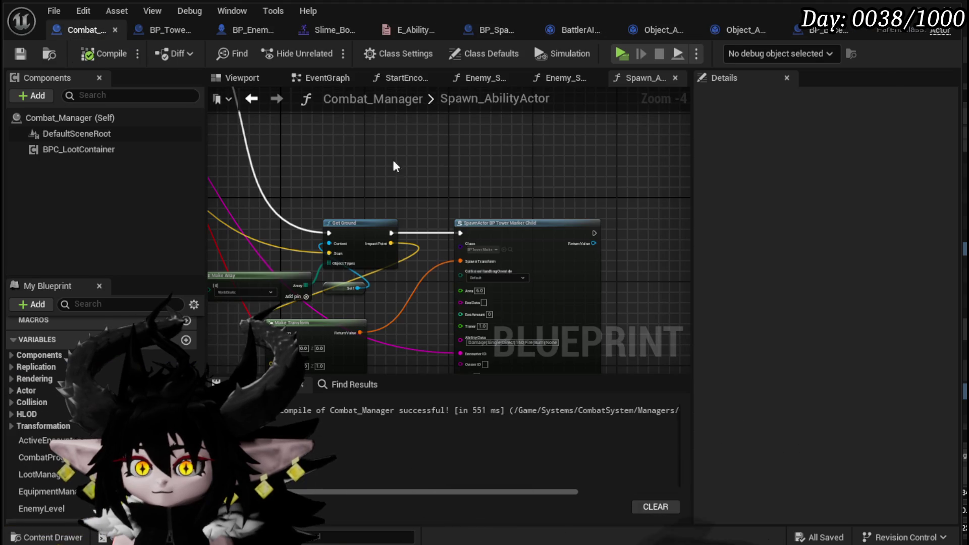
Break the extra Encounter ID wire on Spawn_AbilityActor's spawn node, then compile and save Combat_Manager.
scroll(432, 207, "up", 3)
left_click_drag(423, 218, 418, 180)
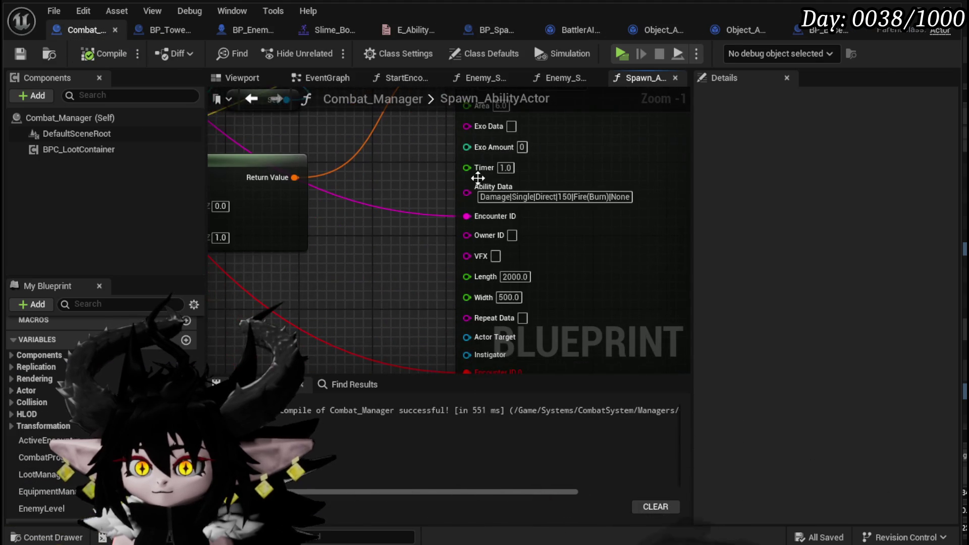
scroll(434, 182, "down", 2)
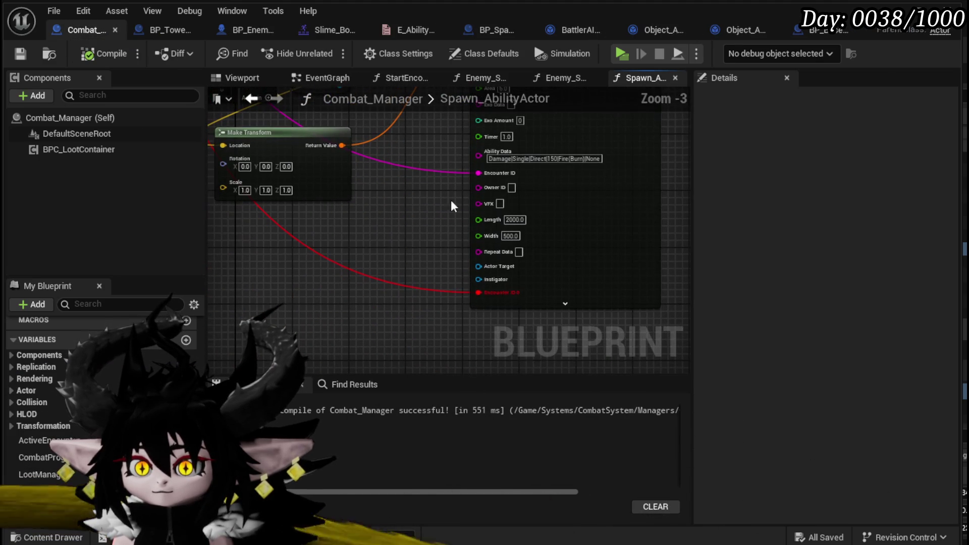
left_click(488, 295, "alt")
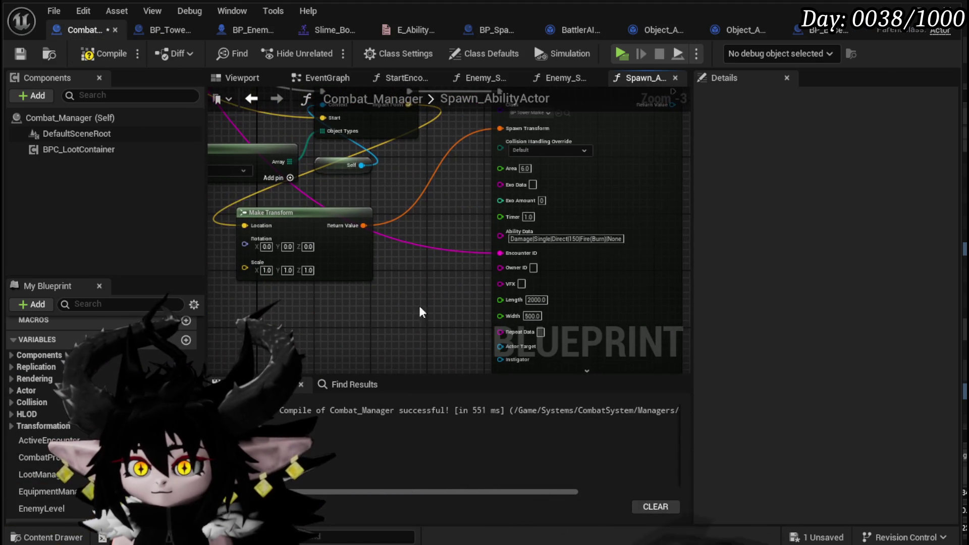
left_click(20, 53)
scroll(441, 203, "down", 2)
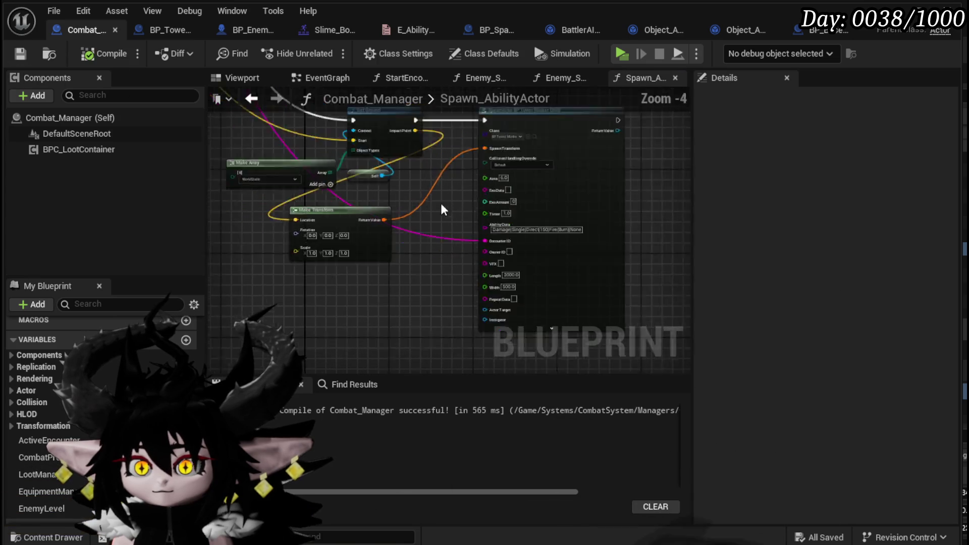
scroll(339, 283, "up", 4)
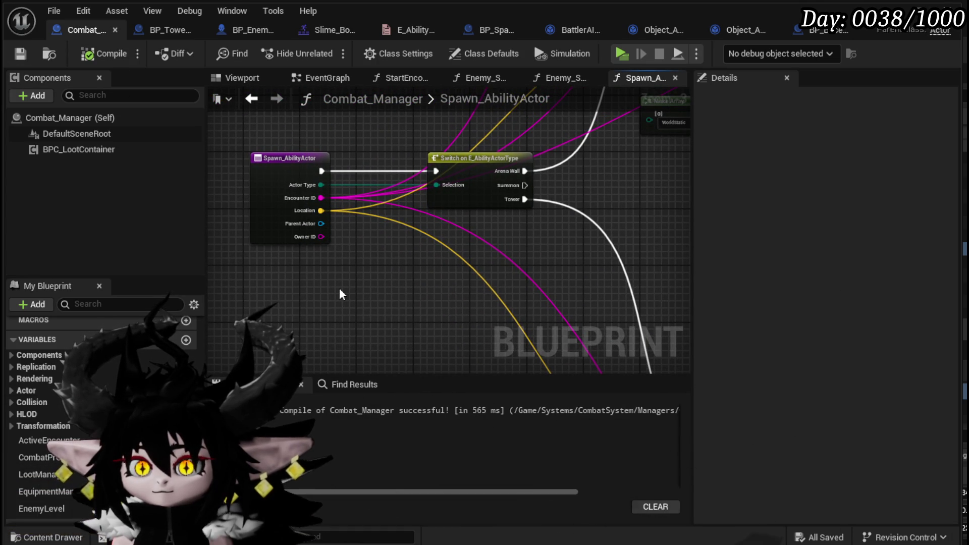
mouse_move(339, 288)
left_mouse_down()
mouse_move(560, 390)
mouse_move(305, 253)
mouse_move(348, 274)
left_mouse_up()
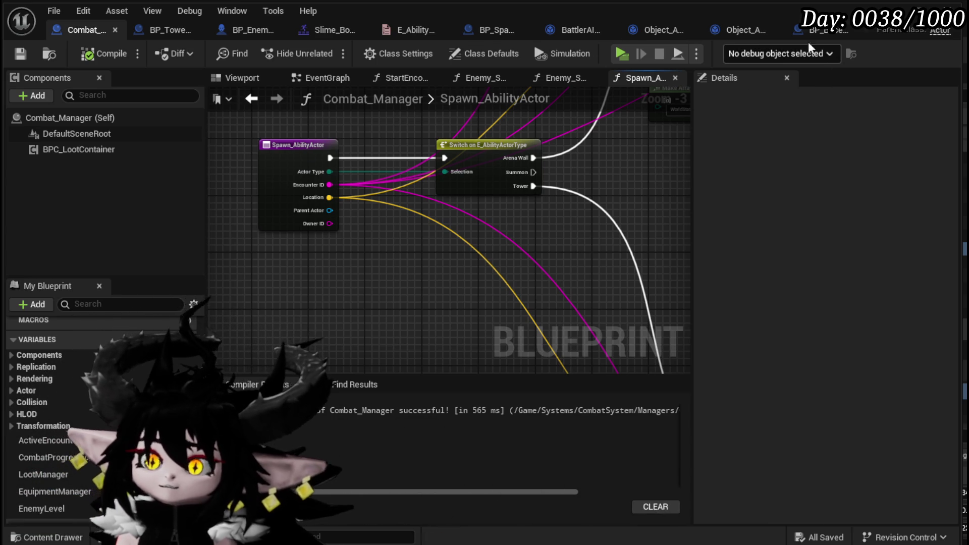
Open BP_EnemyBoss_SlimeYY and pan through SpawnAbilityActor's switch and spawn holder constructor branches.
left_click(244, 33)
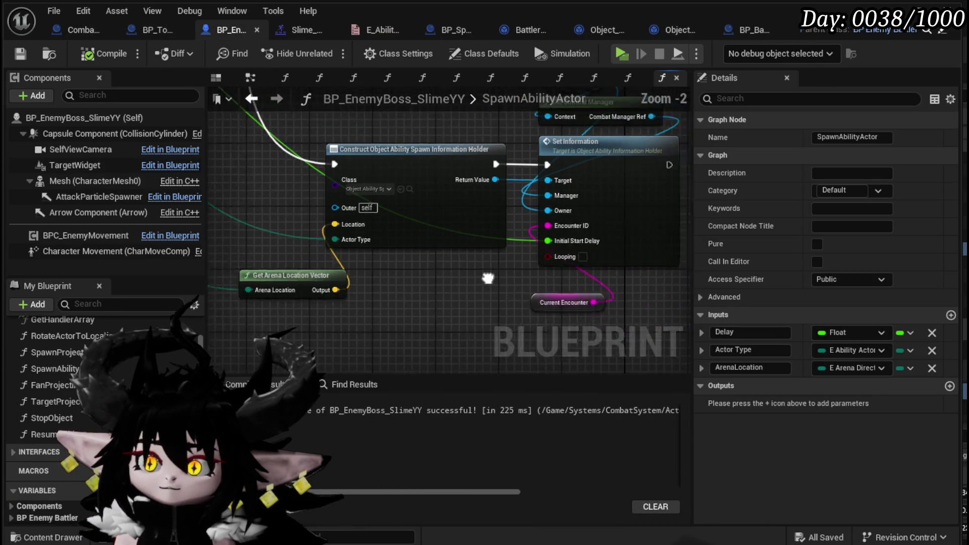
scroll(528, 223, "down", 2)
mouse_move(346, 270)
left_mouse_down()
mouse_move(414, 315)
mouse_move(322, 259)
mouse_move(397, 284)
left_mouse_up()
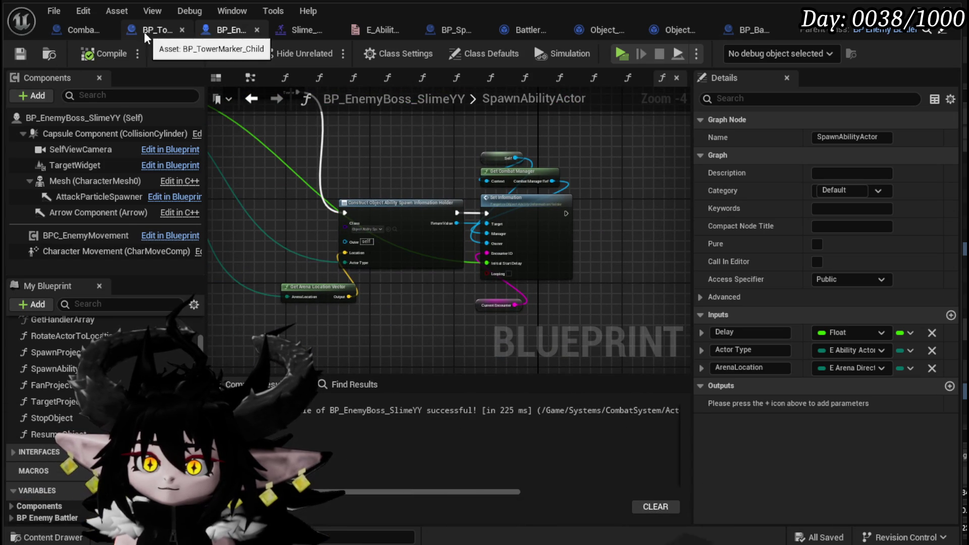
scroll(405, 225, "up", 3)
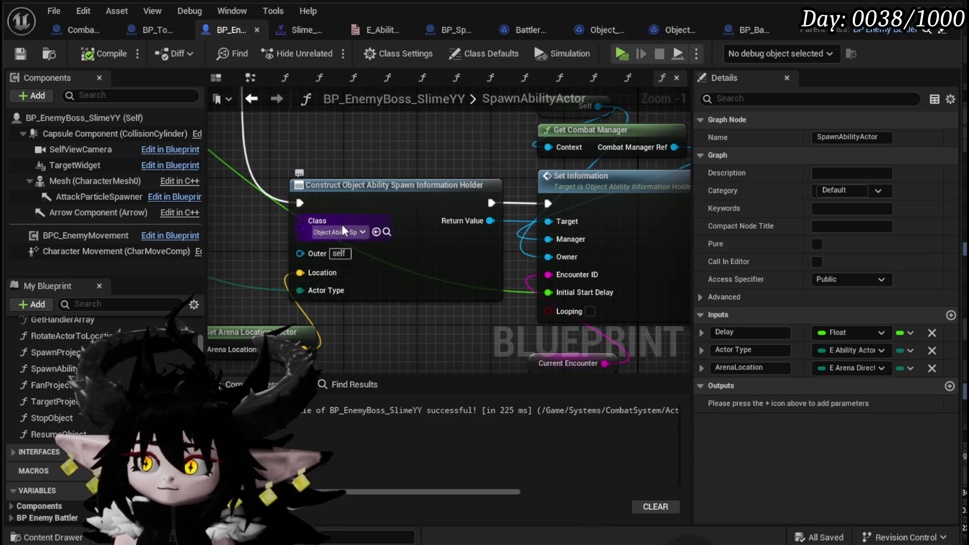
scroll(341, 224, "down", 4)
left_click_drag(435, 167, 435, 293)
scroll(413, 217, "up", 3)
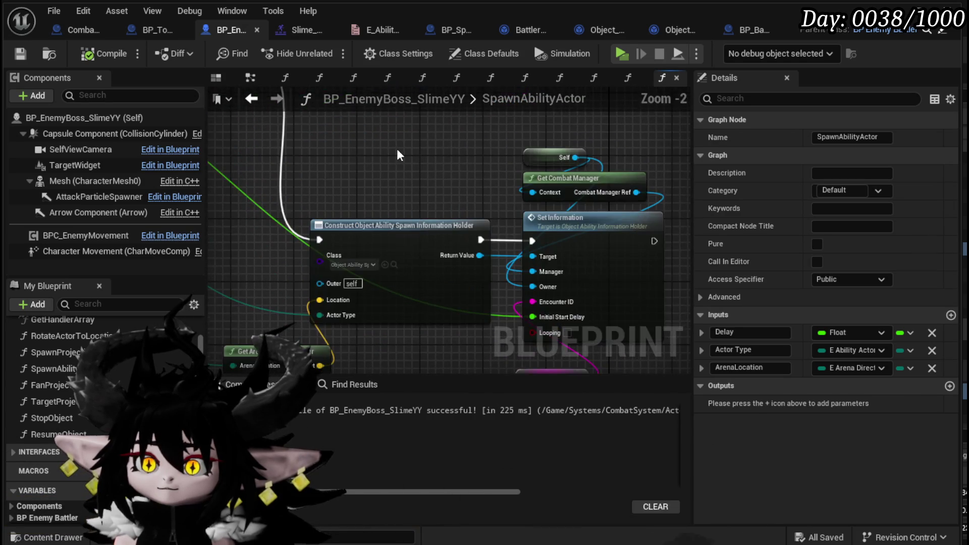
scroll(431, 198, "down", 3)
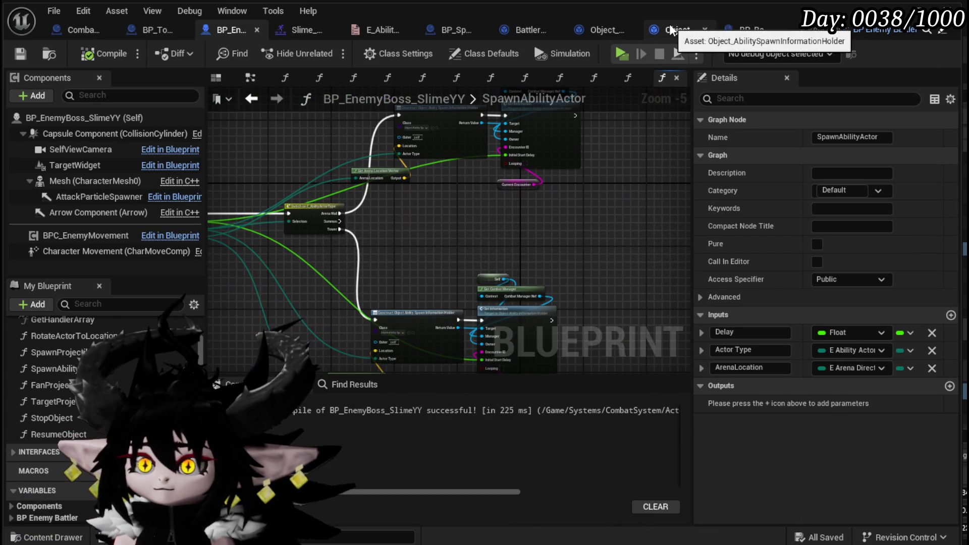
Open the holder's SpawnAction graph and arrange the Spawn Ability Actor input getters into a column.
left_click(669, 23)
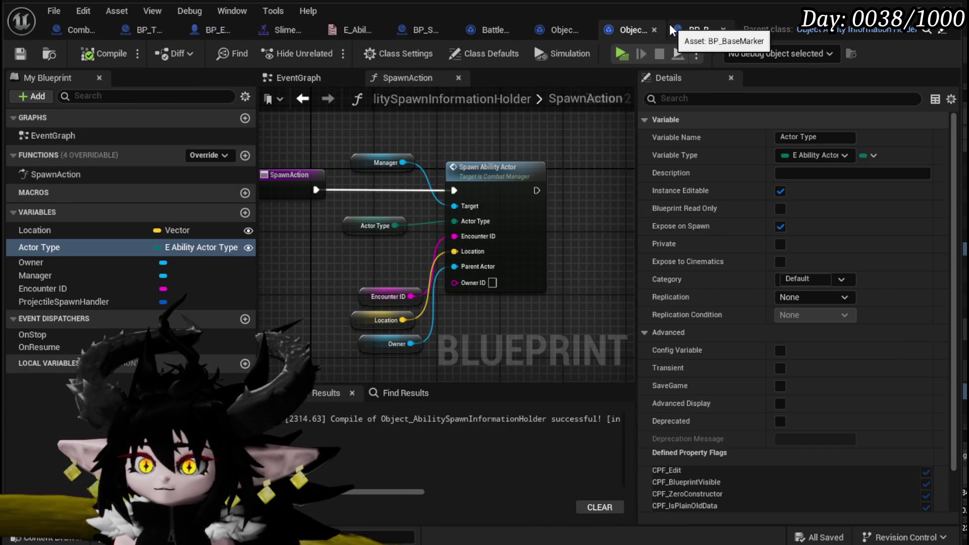
double_click(84, 174)
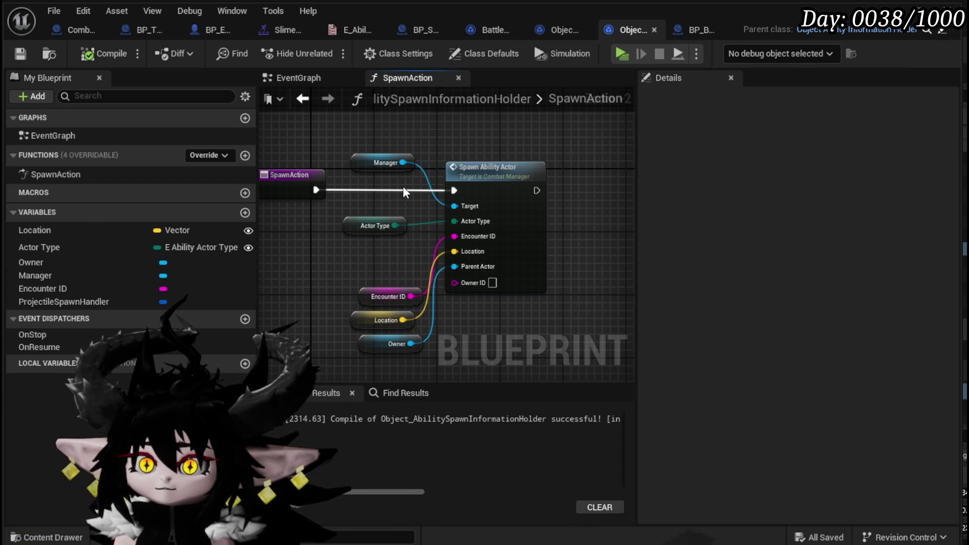
mouse_move(322, 275)
left_mouse_down()
mouse_move(385, 344)
mouse_move(349, 268)
mouse_move(365, 228)
left_mouse_up()
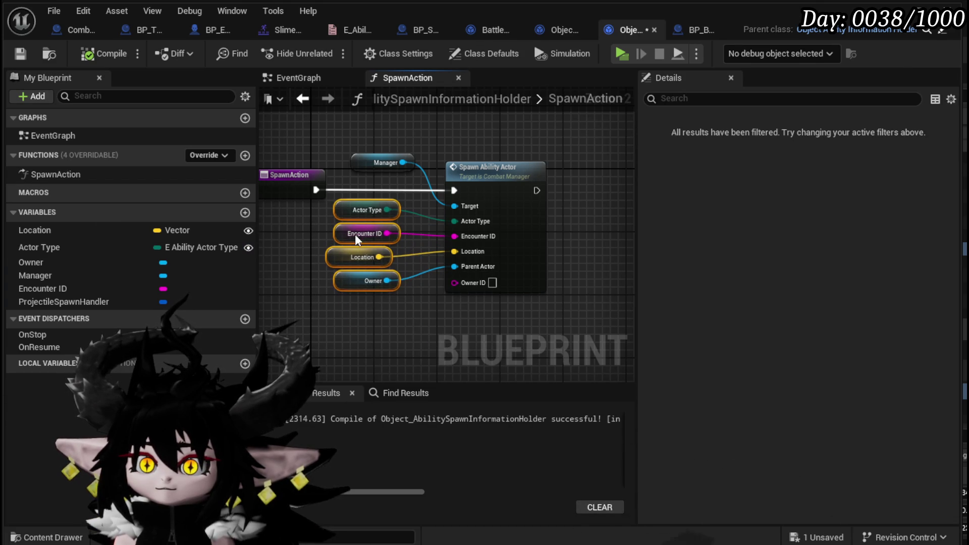
left_click(301, 281)
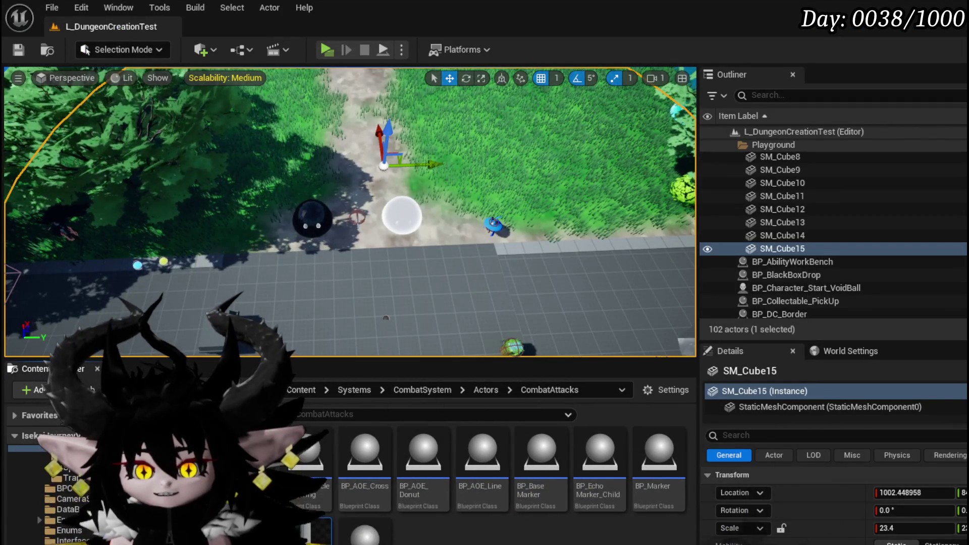
In CombatSystem/Object, create the child blueprint Object_AbilitySpawnInformationHolder_Arena.
left_click(60, 510)
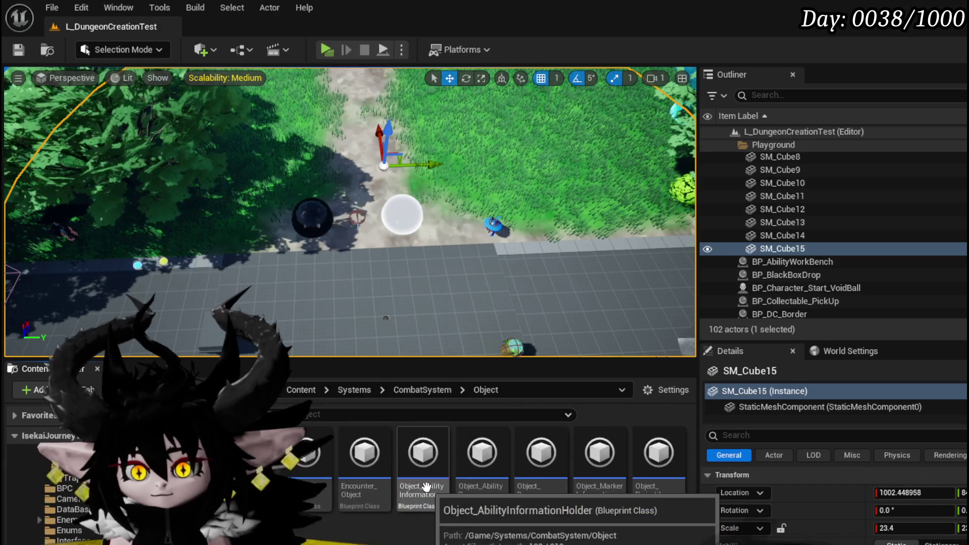
right_click(498, 478)
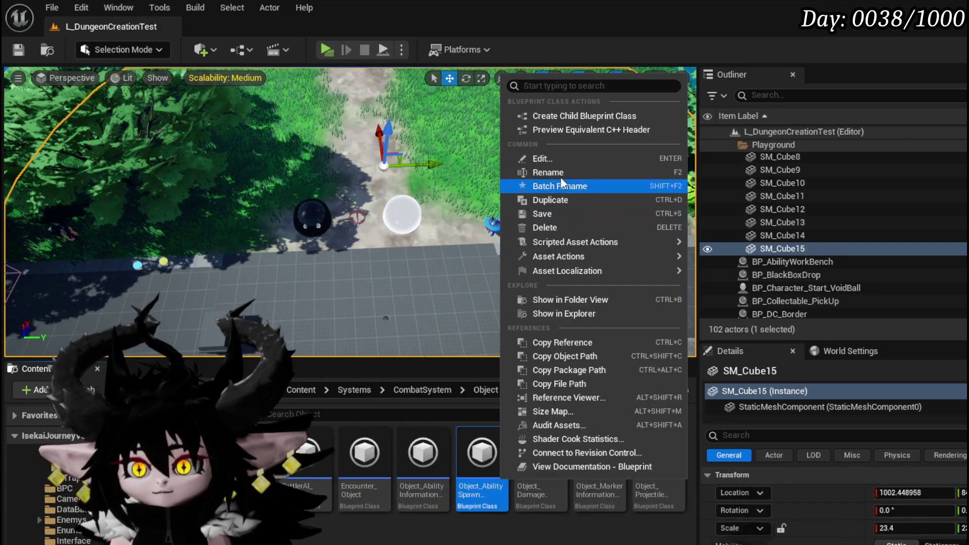
left_click(570, 117)
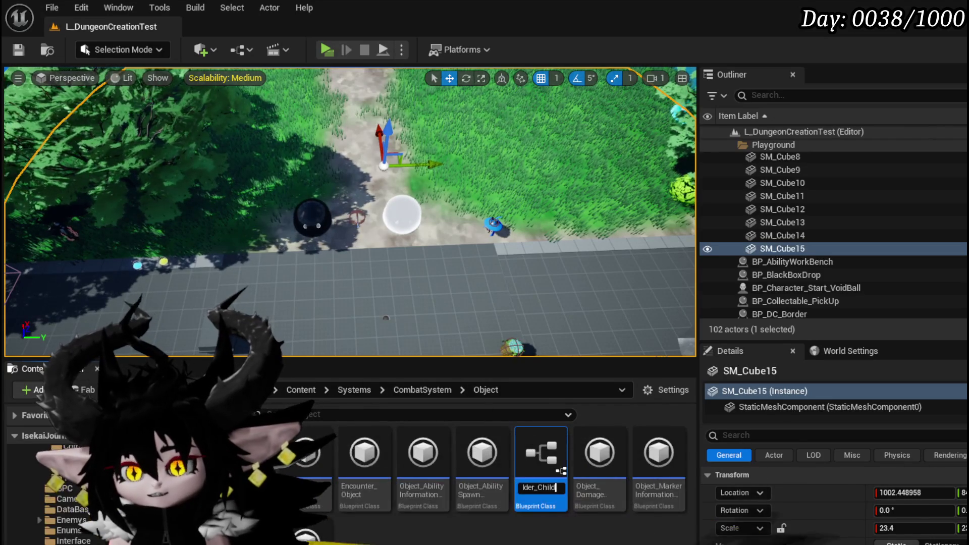
key("BackSpace")
key("BackSpace")
key("BackSpace")
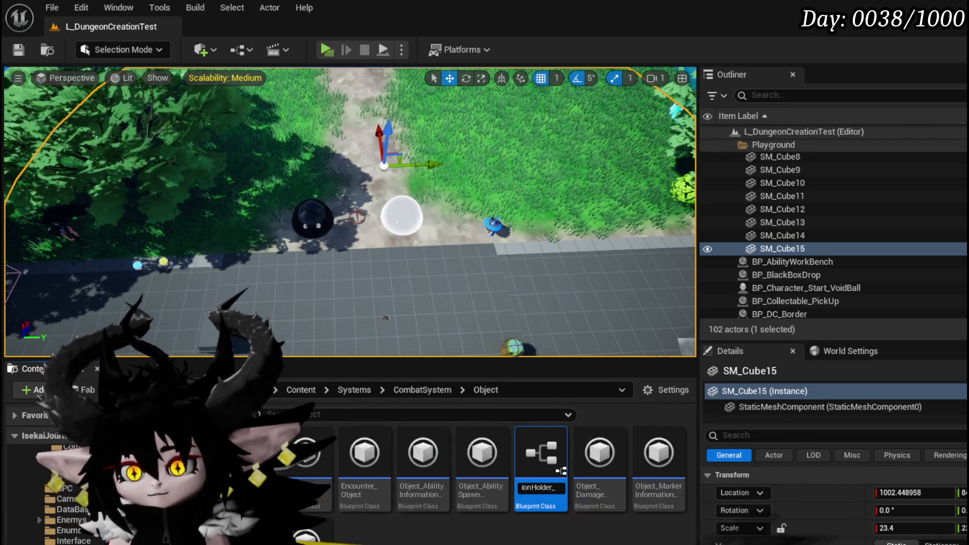
key("Return")
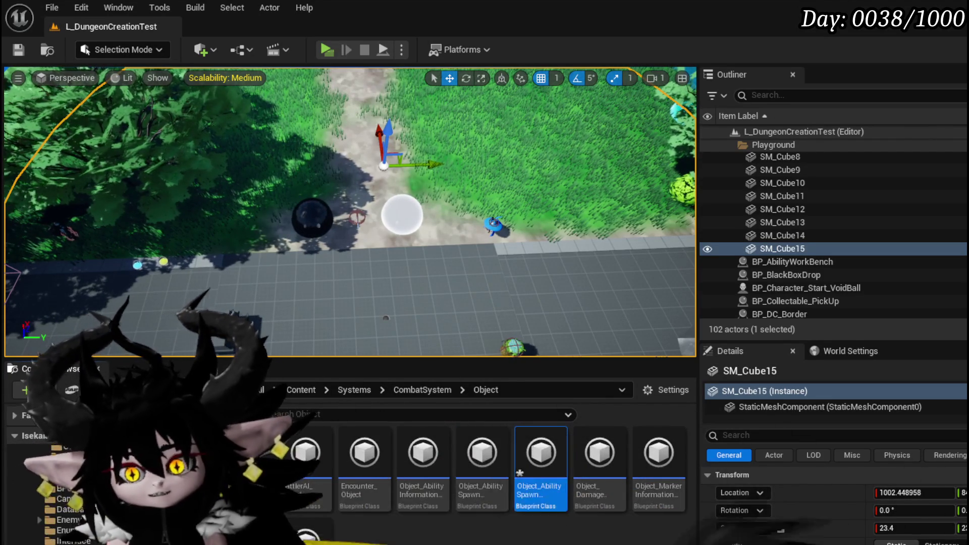
Create a second child blueprint of the holder, rename it, and save both new holders.
right_click(478, 451)
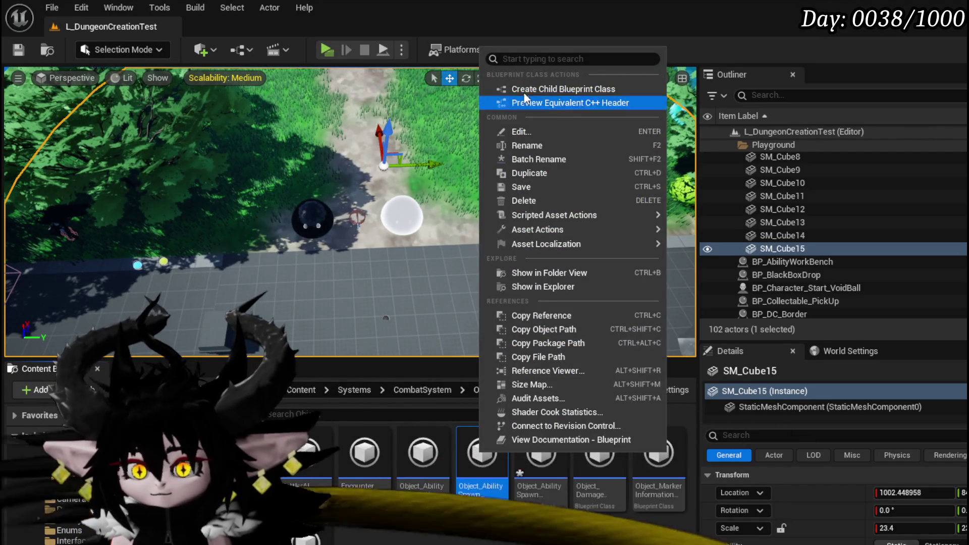
left_click(561, 90)
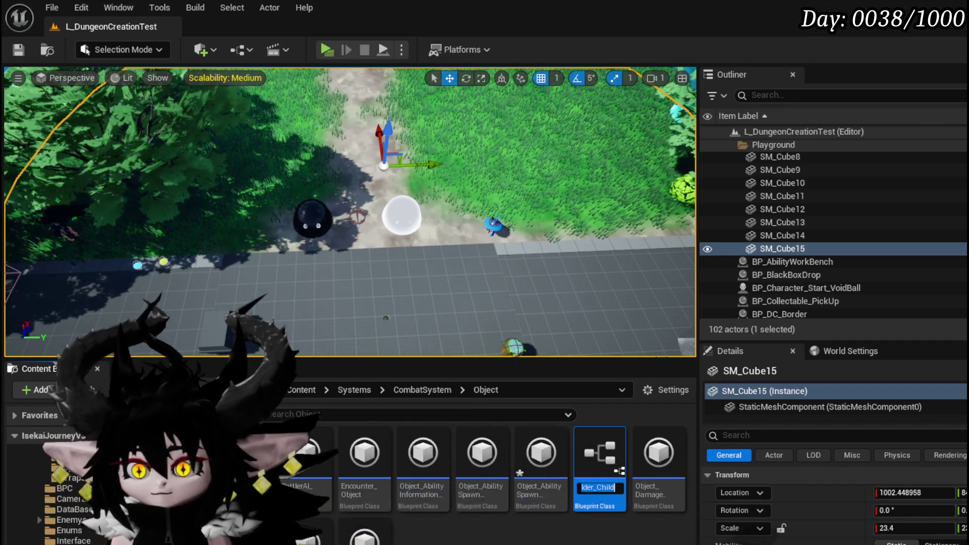
key("BackSpace")
key("BackSpace")
key("BackSpace")
type("Towe")
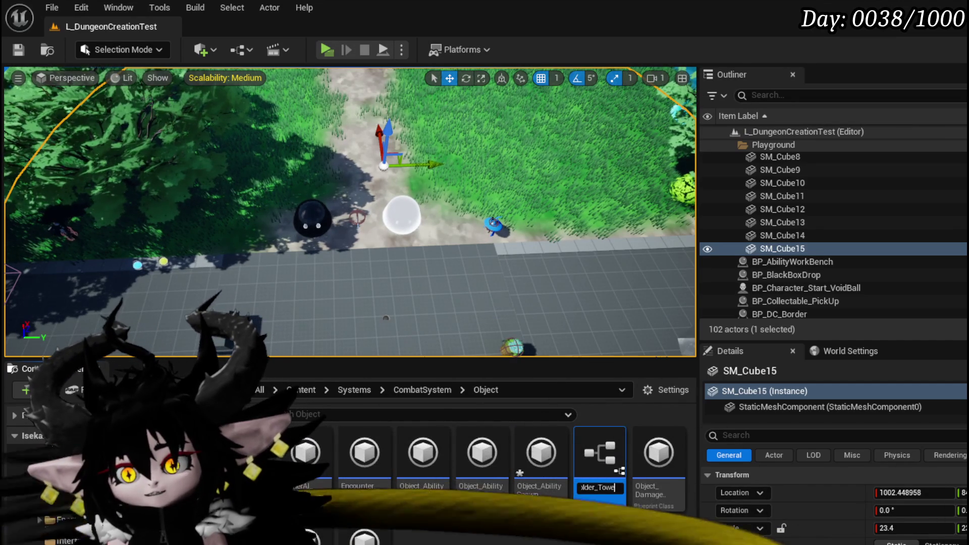
key("Return")
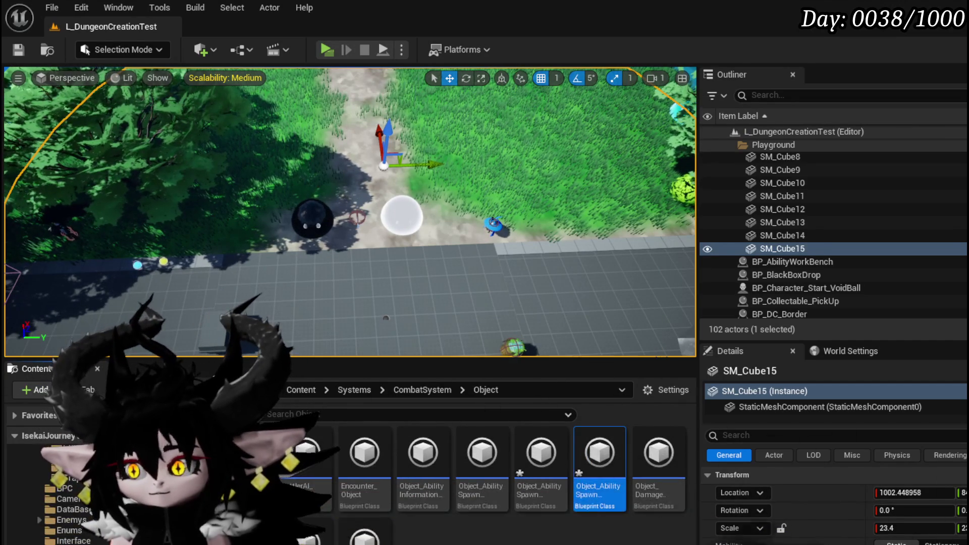
key("ctrl+shift+s")
left_click(743, 496)
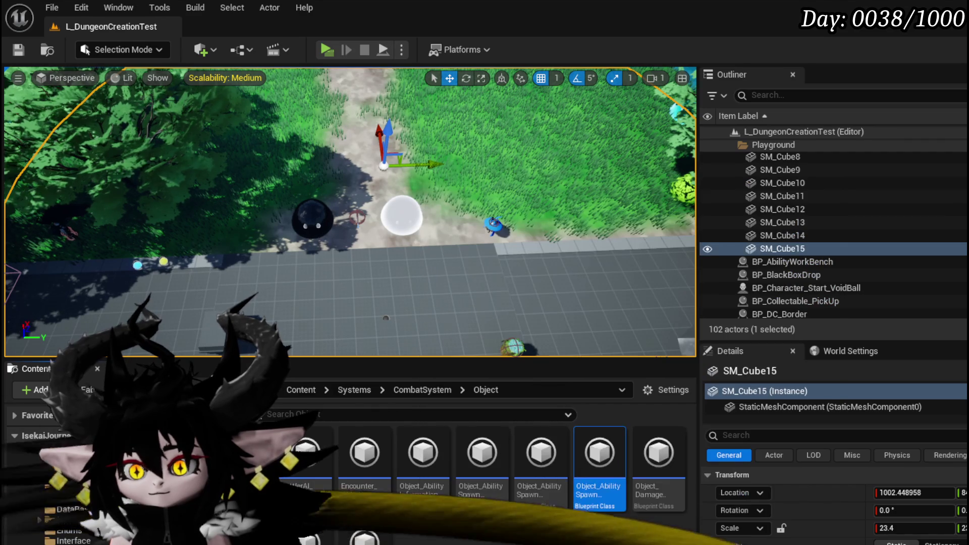
In the Arena holder, remove the StopSpawn override, add a SpawnAction override instead, and compile.
double_click(538, 453)
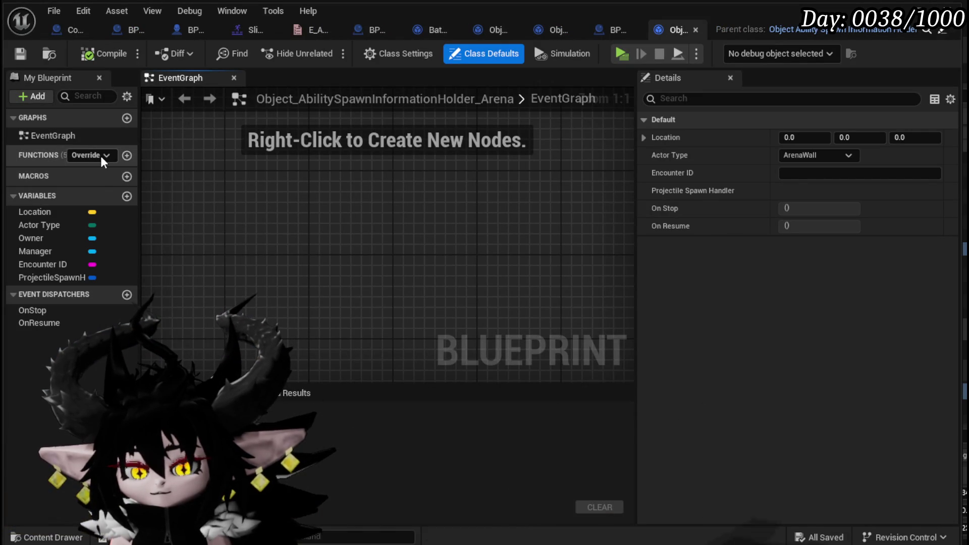
left_click(101, 156)
left_click(132, 243)
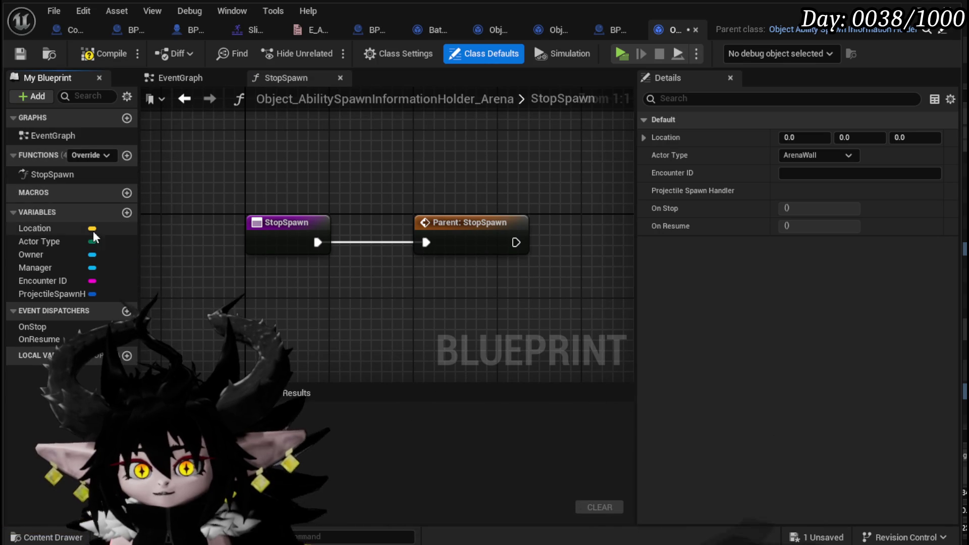
left_click(469, 223)
key("Delete")
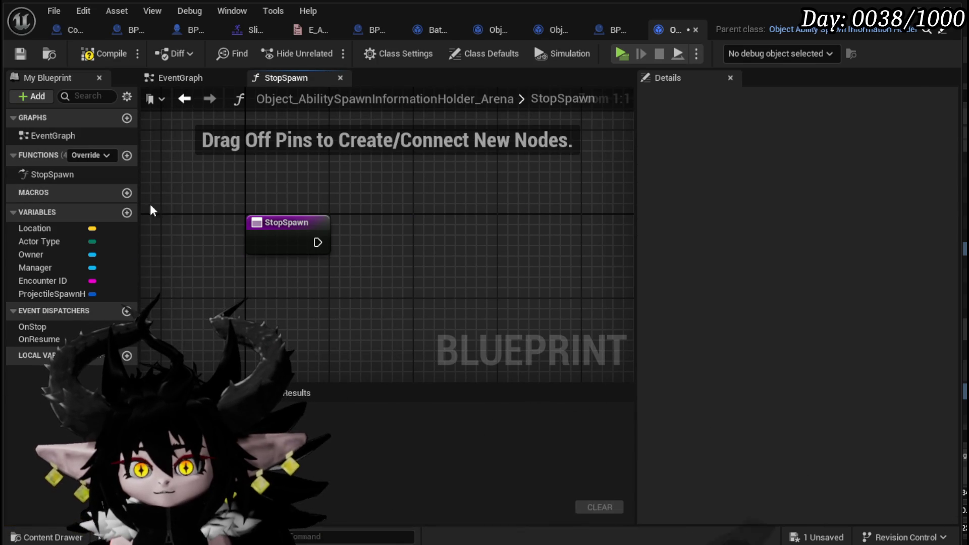
key("Delete")
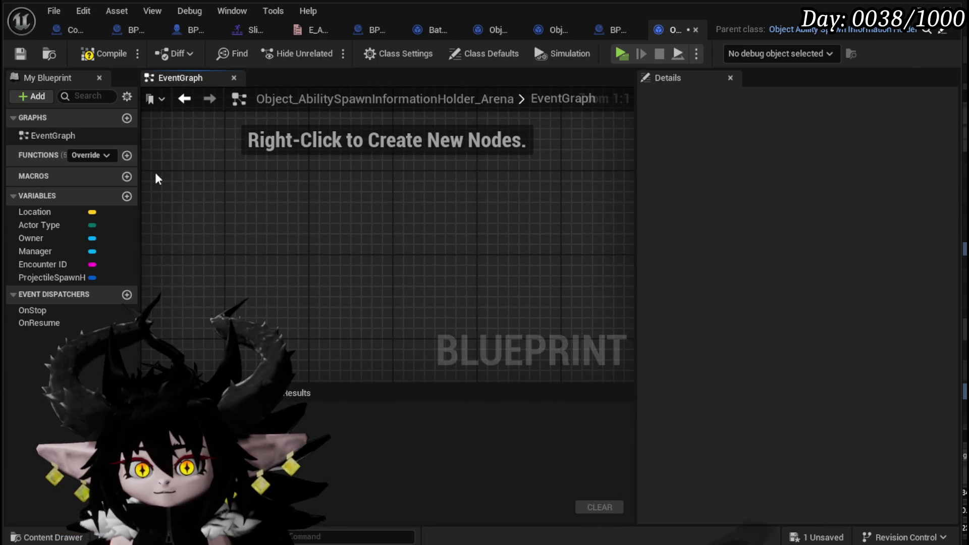
left_click(96, 155)
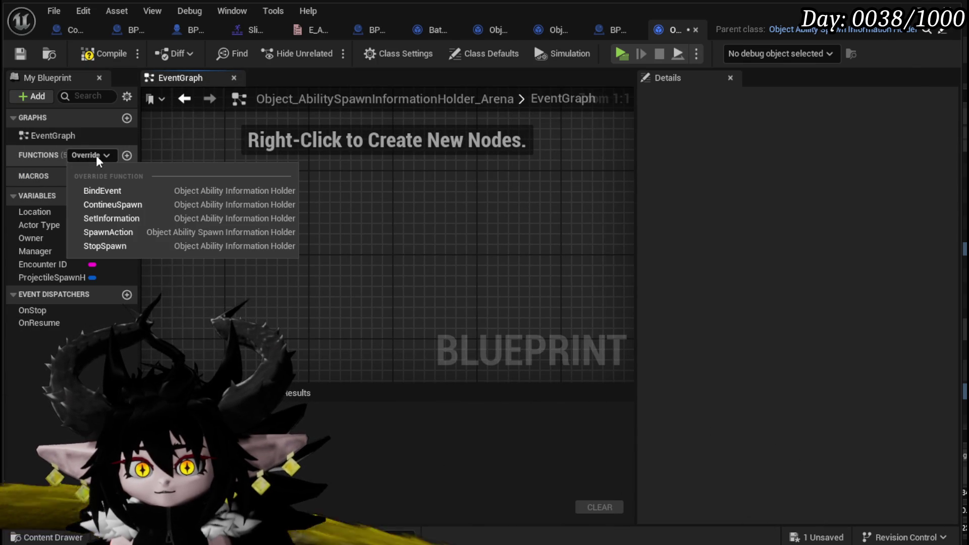
left_click(117, 232)
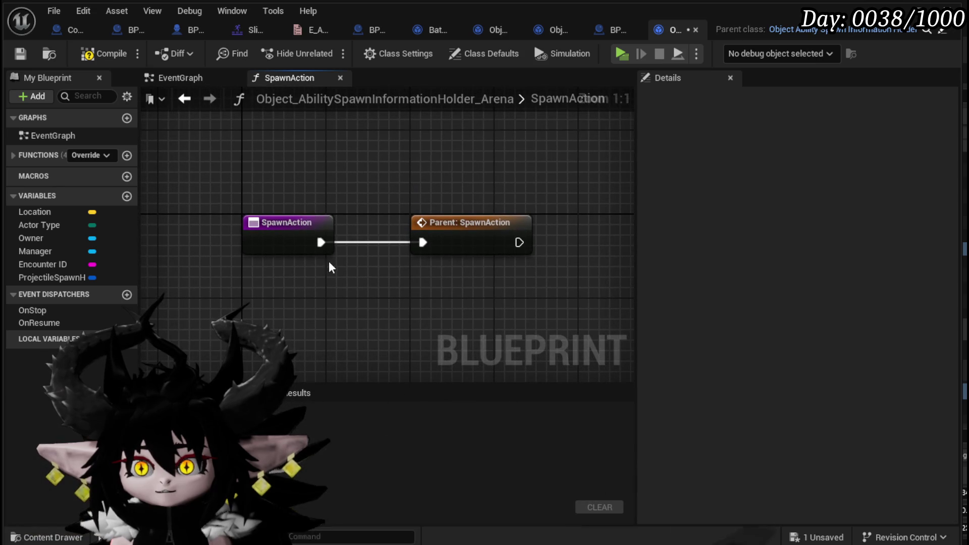
left_click(101, 54)
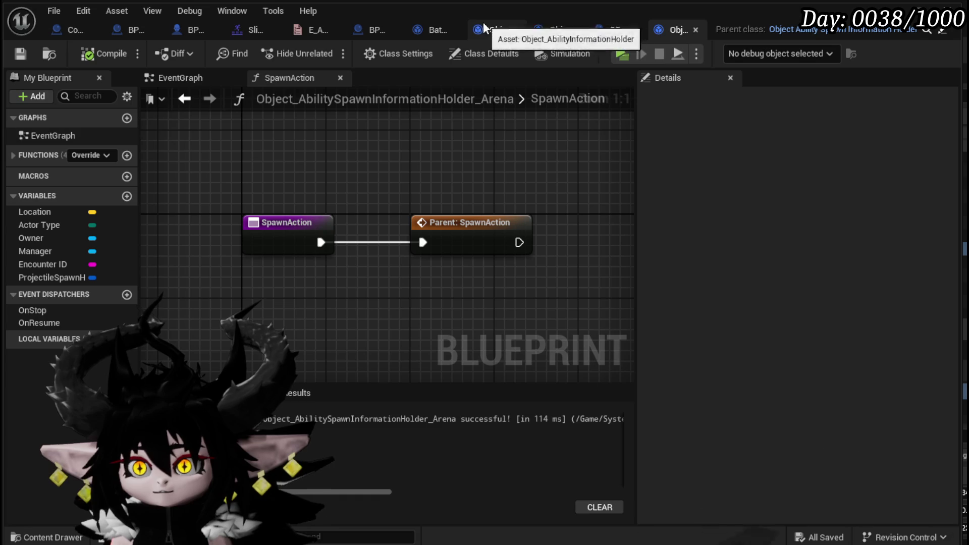
Paste the parent's Spawn Ability Actor nodes into Arena's SpawnAction, replacing Parent: SpawnAction, then compile and save.
left_click(553, 35)
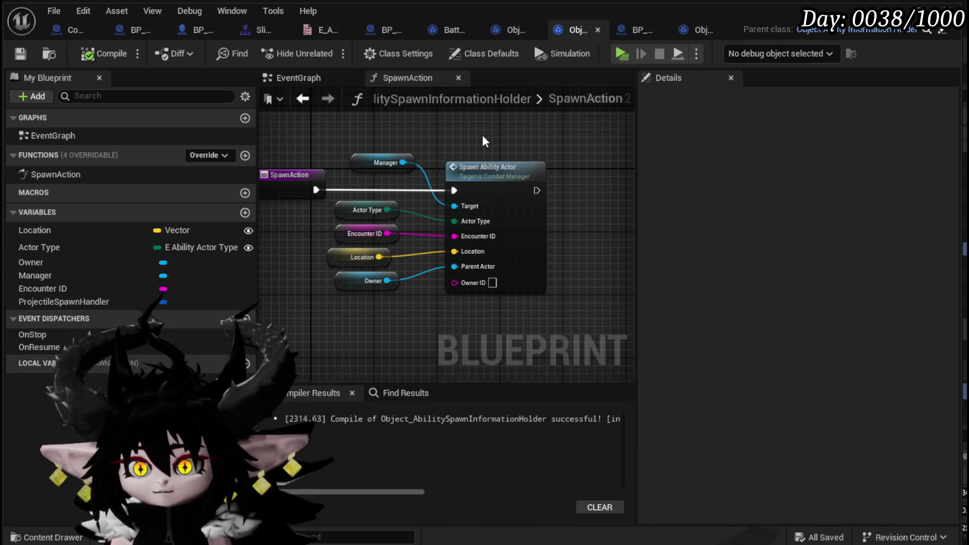
left_click_drag(347, 129, 497, 313)
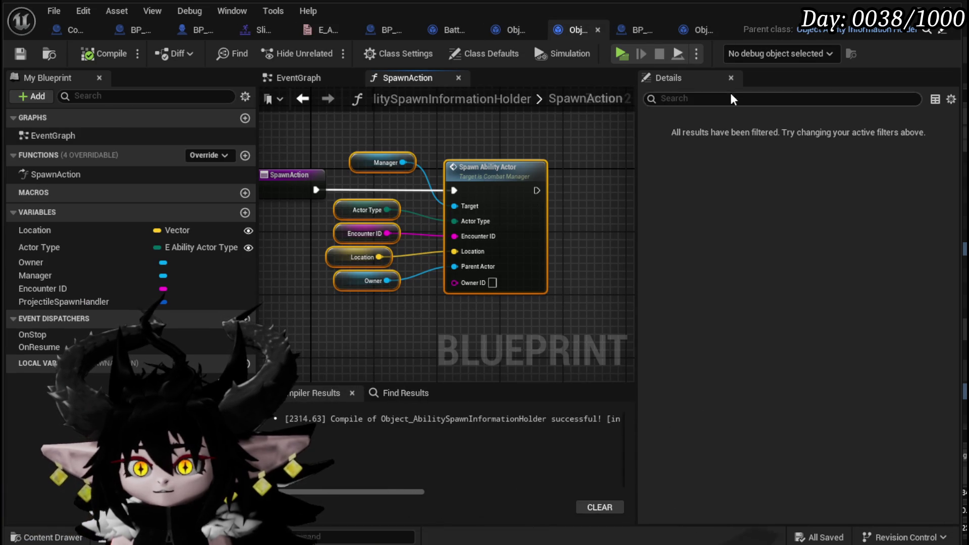
left_click(701, 32)
key("ctrl+v")
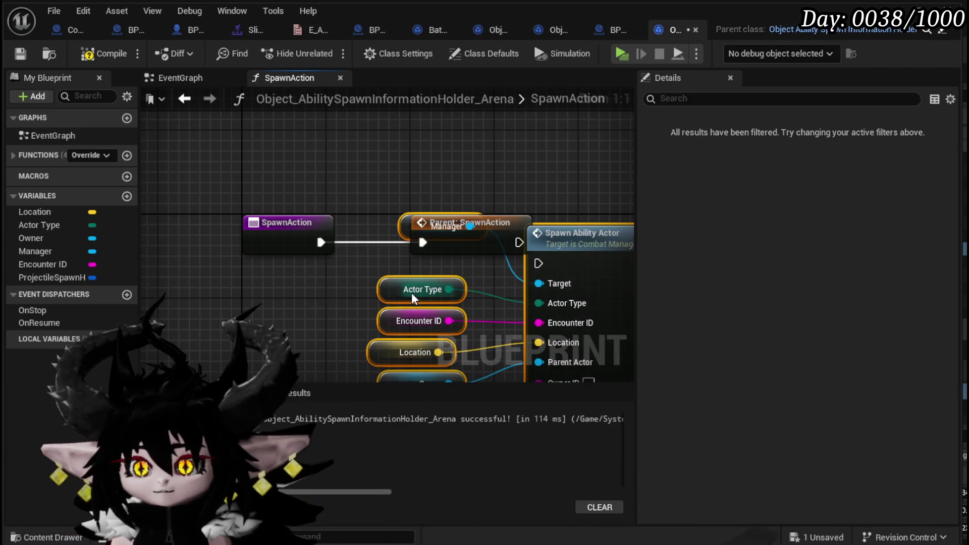
left_click_drag(507, 226, 467, 122)
key("Delete")
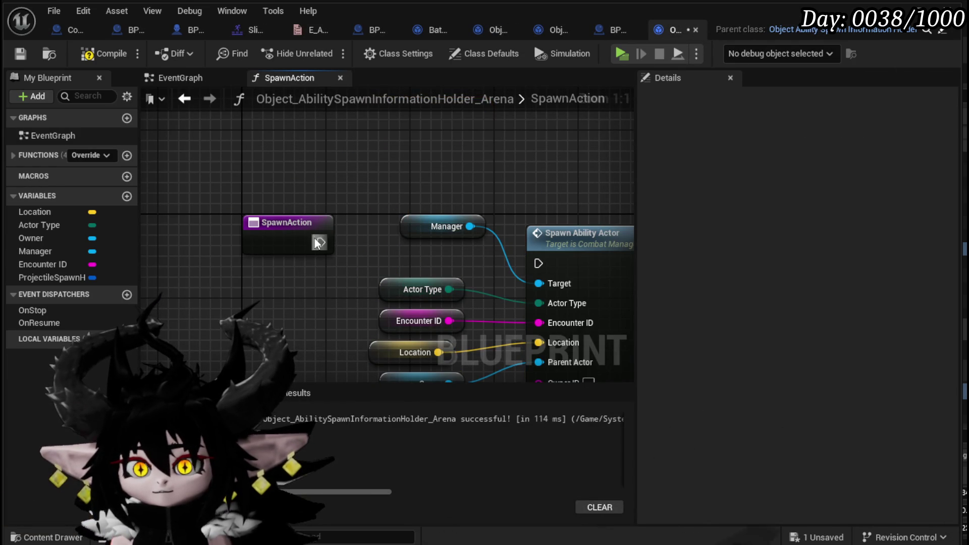
left_click_drag(473, 257, 538, 262)
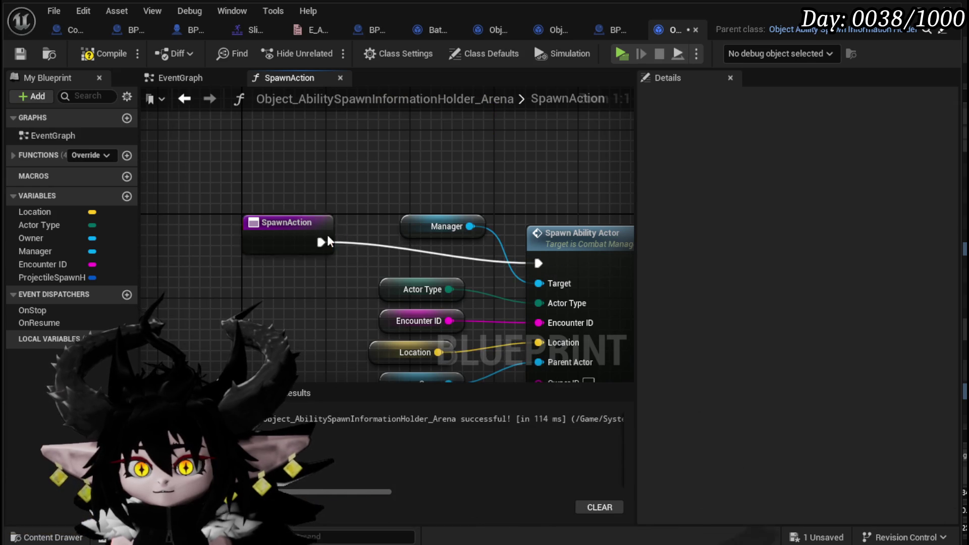
scroll(283, 234, "down", 3)
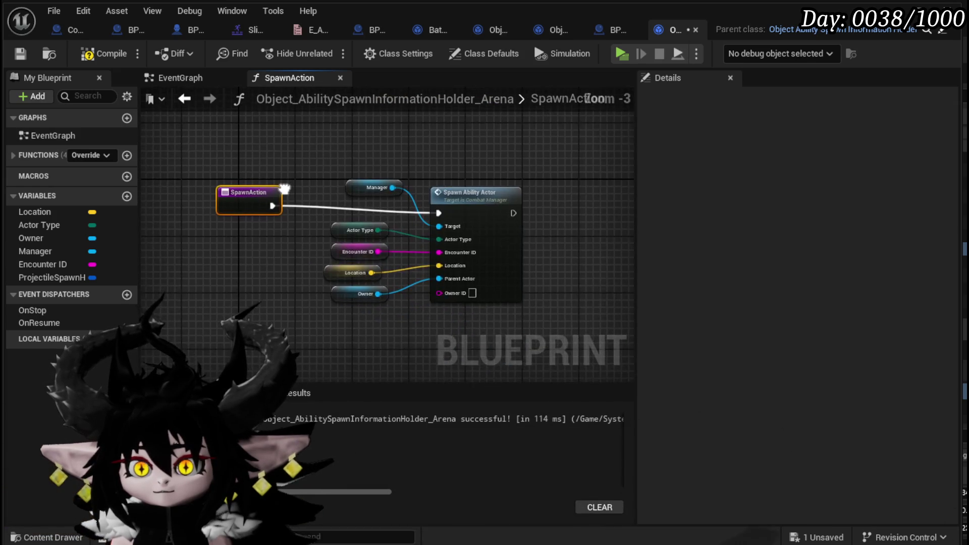
left_click(262, 187)
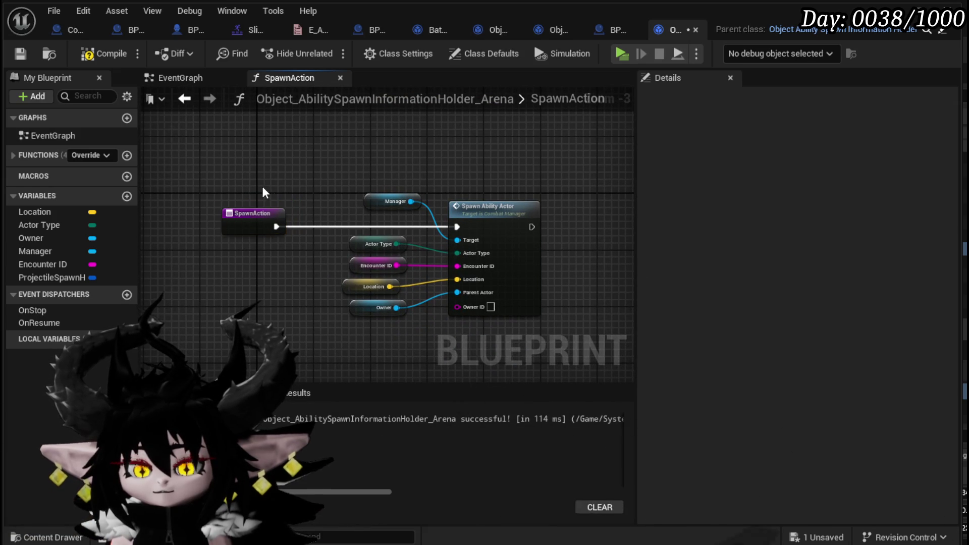
left_click(90, 59)
left_click(24, 55)
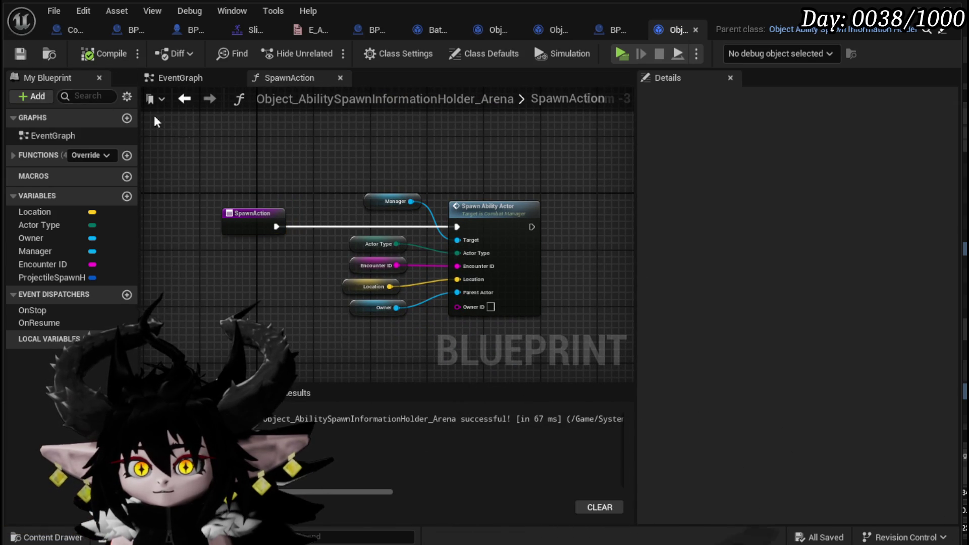
Move the spawn nodes closer to SpawnAction and switch to the parent spawn holder.
mouse_move(335, 323)
left_mouse_down()
mouse_move(335, 291)
mouse_move(485, 210)
mouse_move(548, 190)
left_mouse_up()
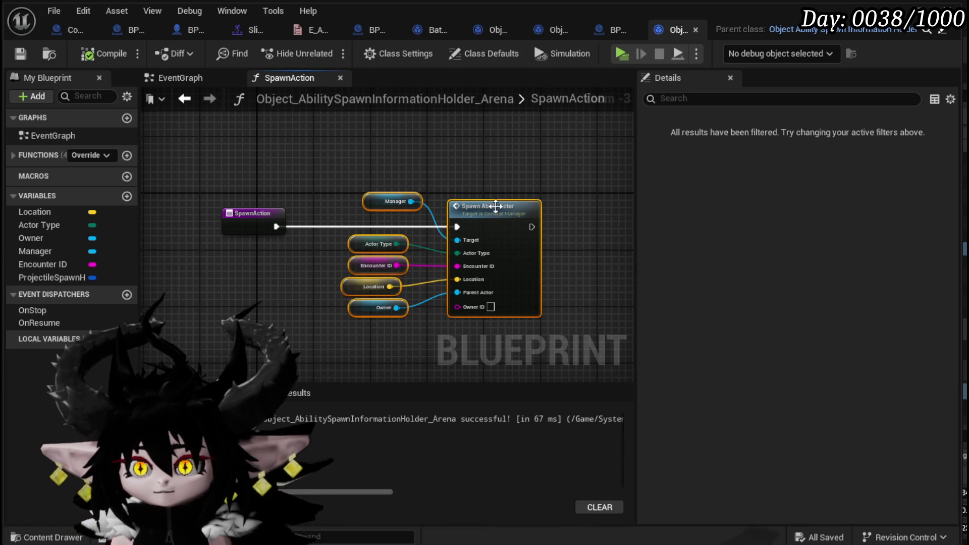
mouse_move(491, 214)
left_mouse_down()
mouse_move(423, 208)
mouse_move(444, 209)
left_mouse_up()
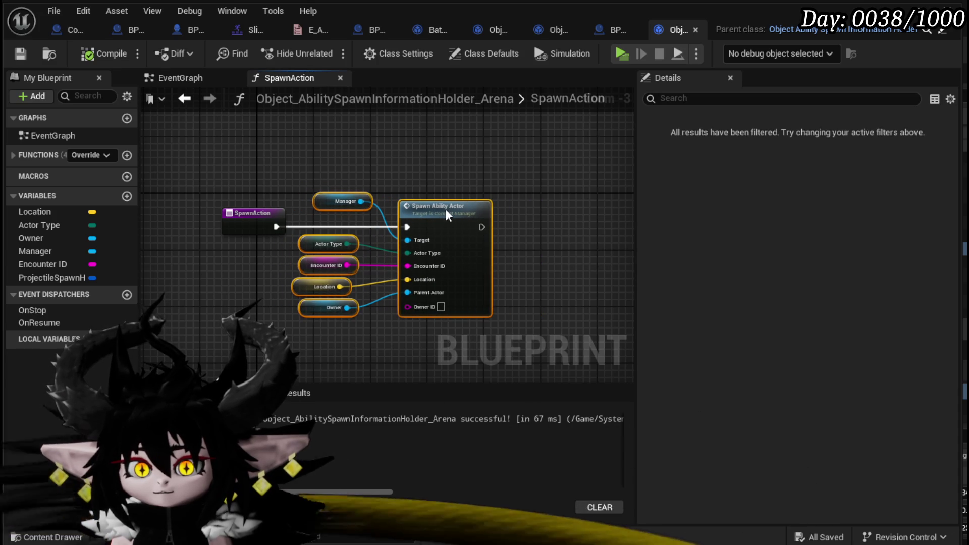
left_click(344, 158)
left_click(110, 155)
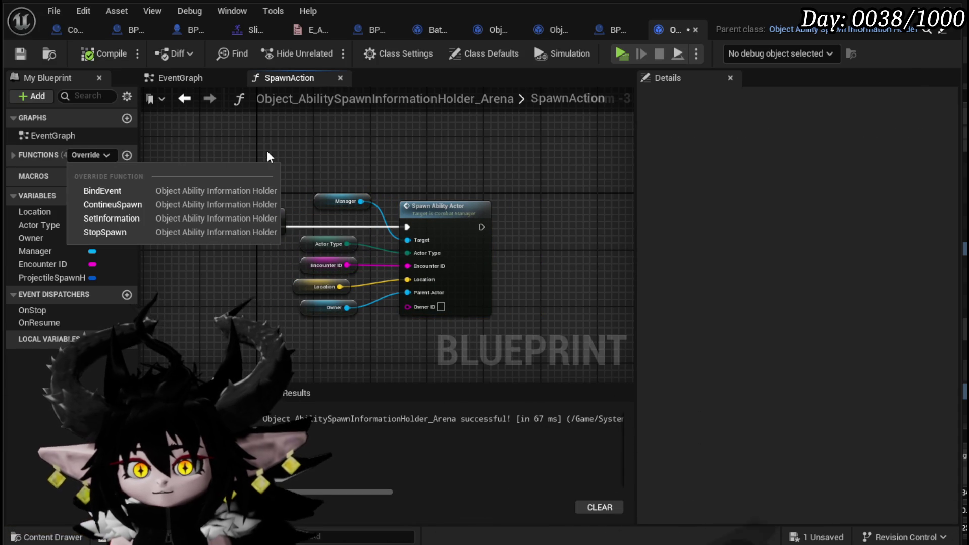
left_click(266, 150)
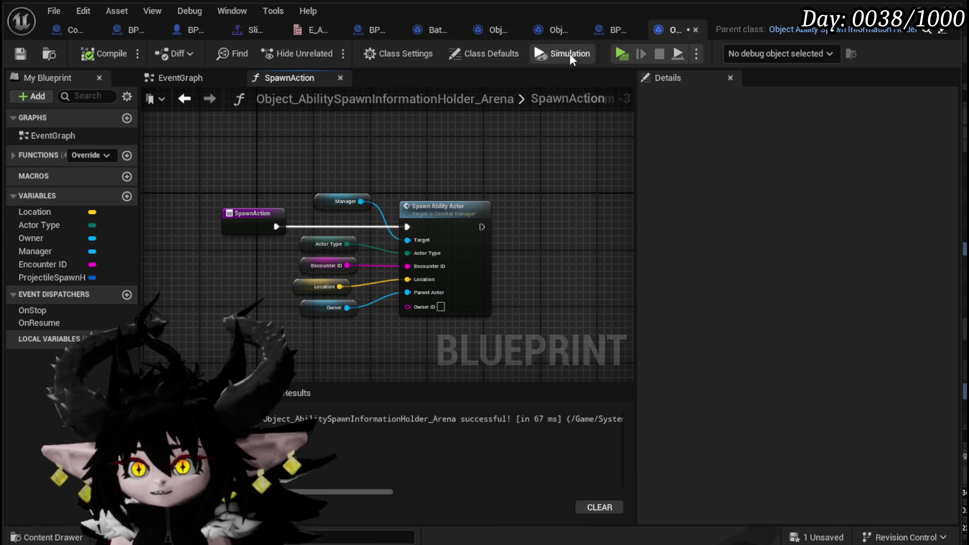
left_click(555, 33)
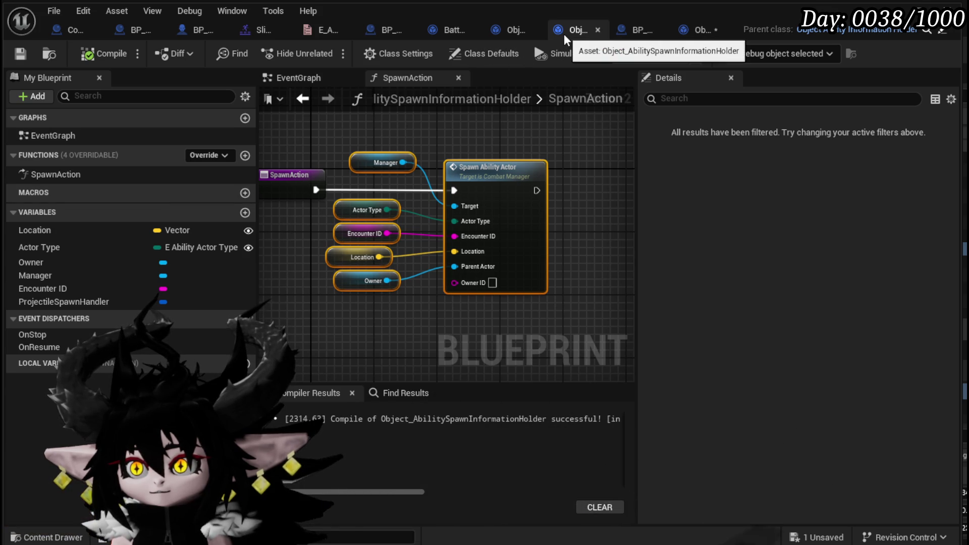
Create a new function named GetInformation in Object_AbilityInformationHolder, compile, then return to the Arena holder.
left_click(504, 31)
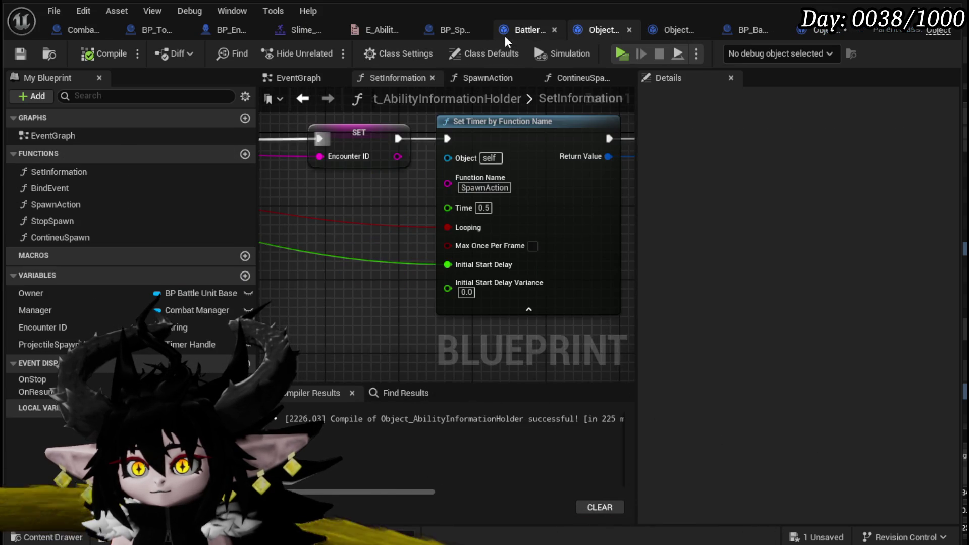
left_click(244, 154)
type("tInfor")
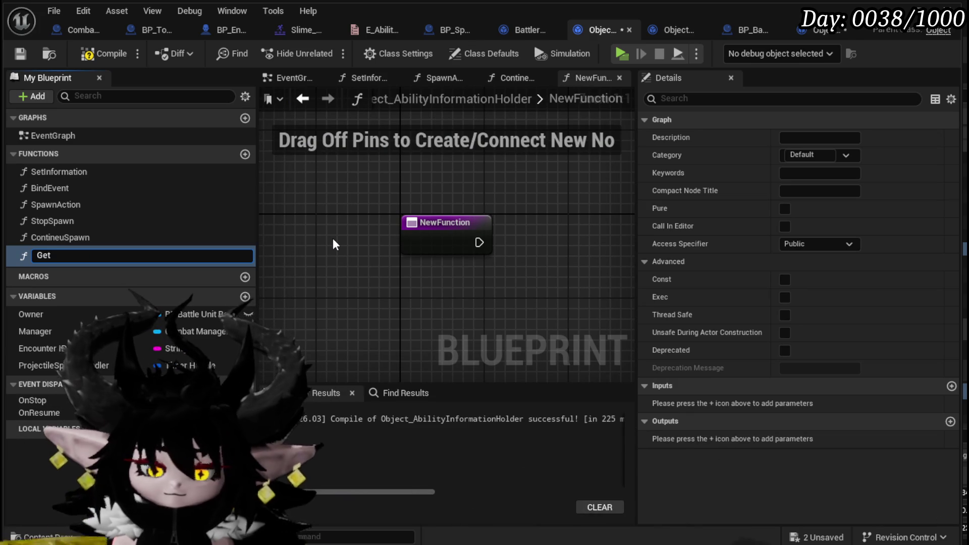
type("mation")
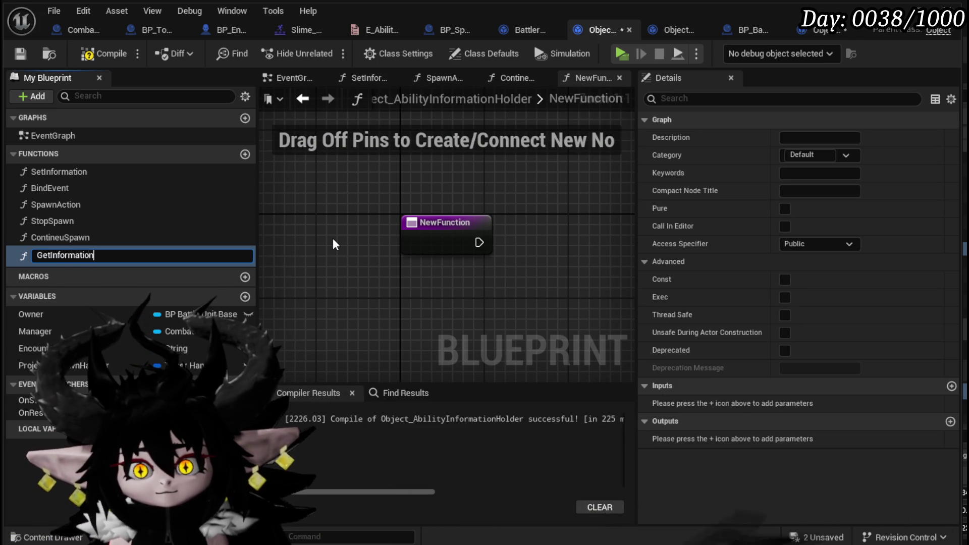
key("Return")
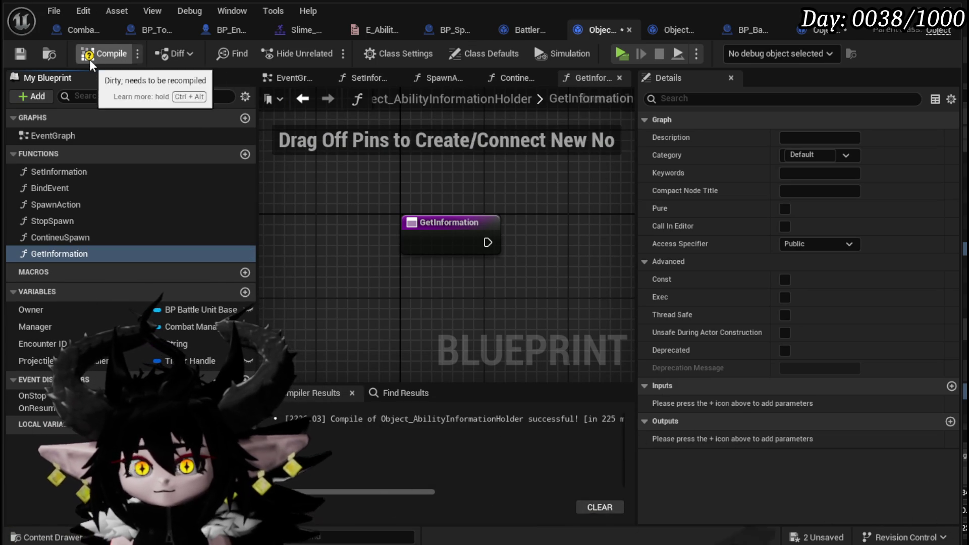
left_click(90, 56)
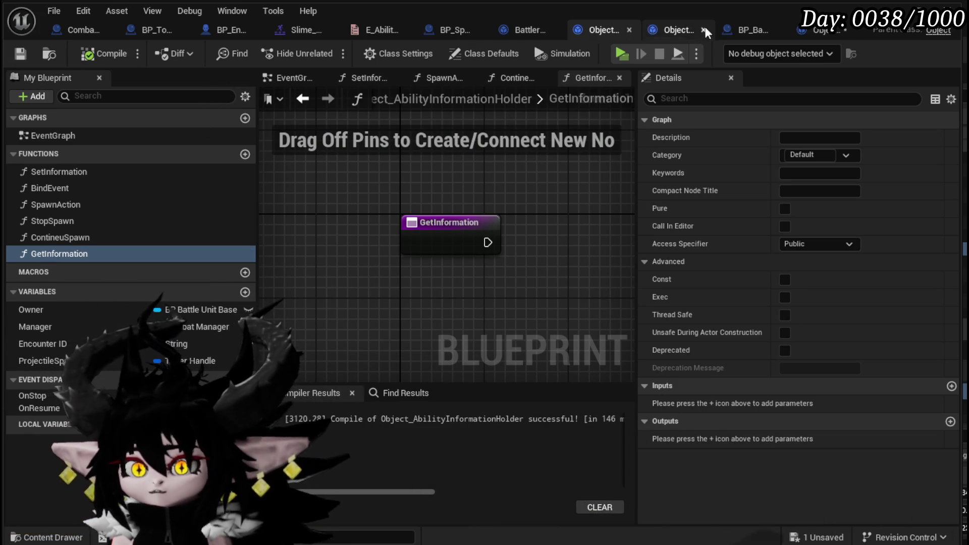
left_click(830, 31)
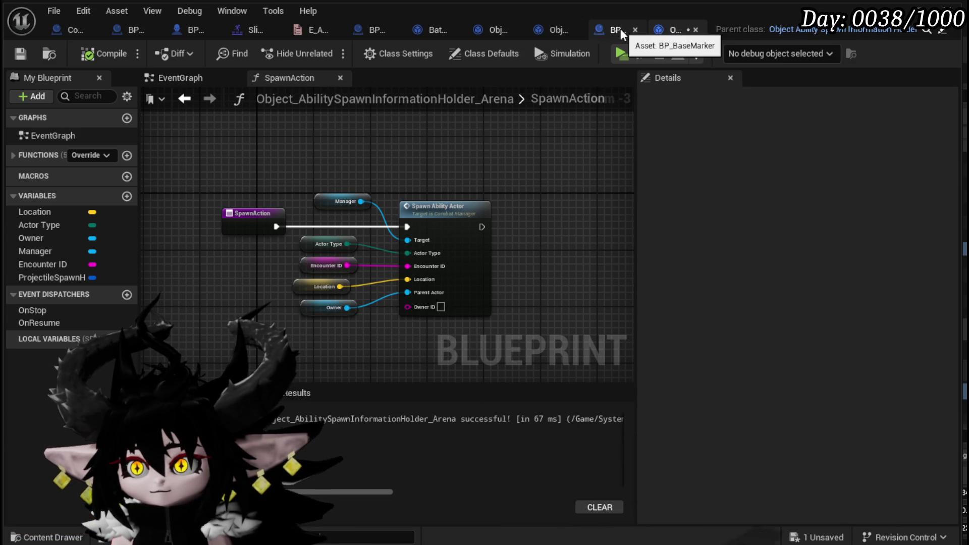
Close BP_BaseMarker, delete the SpawnAction function from the parent spawn holder, and save it.
left_click(635, 31)
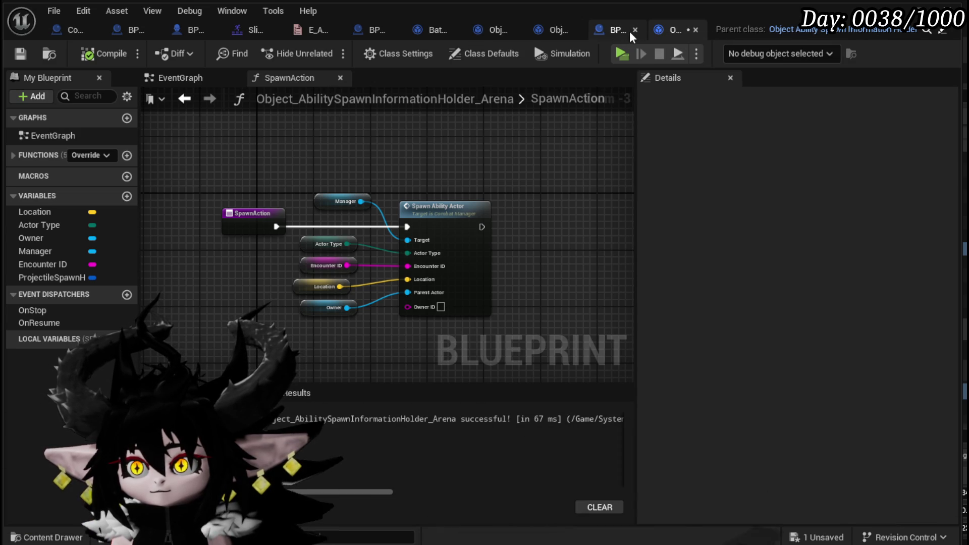
left_click(595, 30)
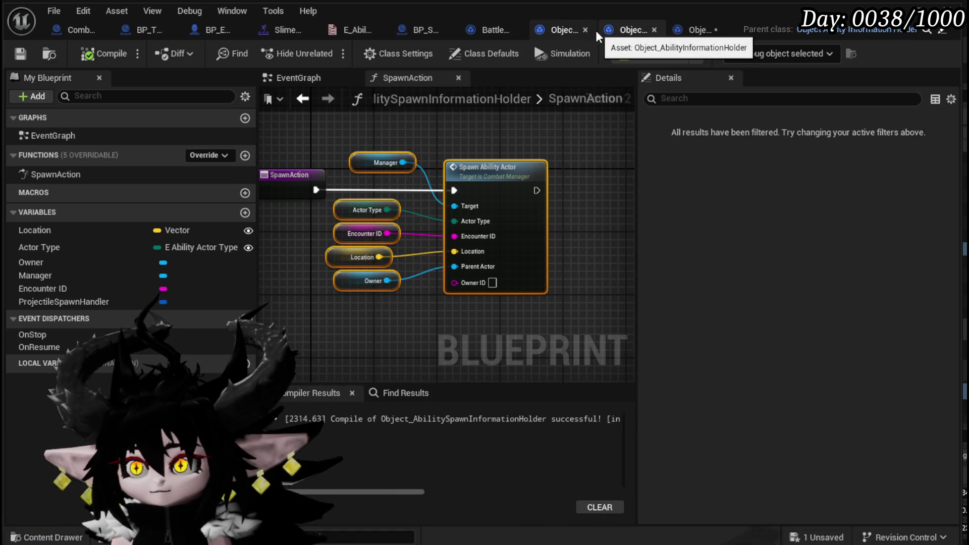
left_click(73, 174)
key("Delete")
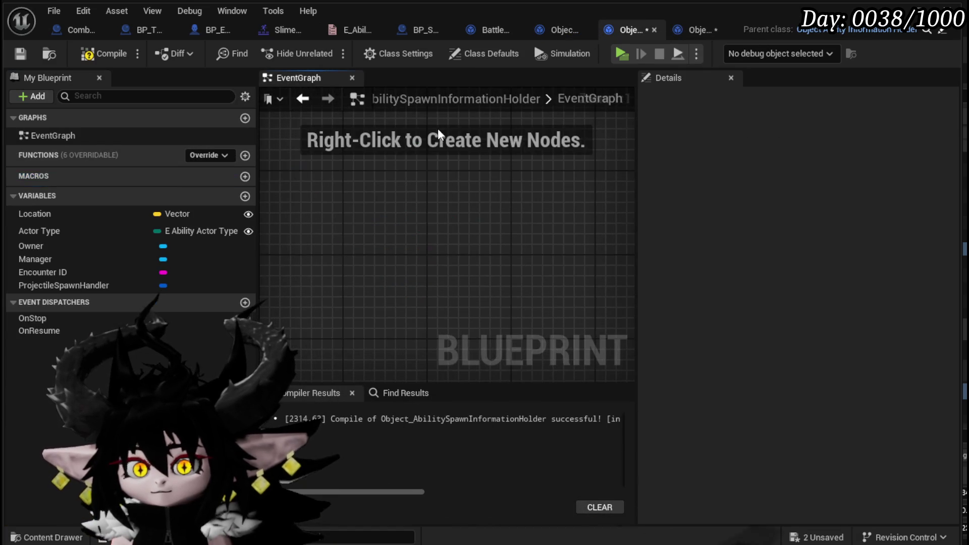
left_click(20, 58)
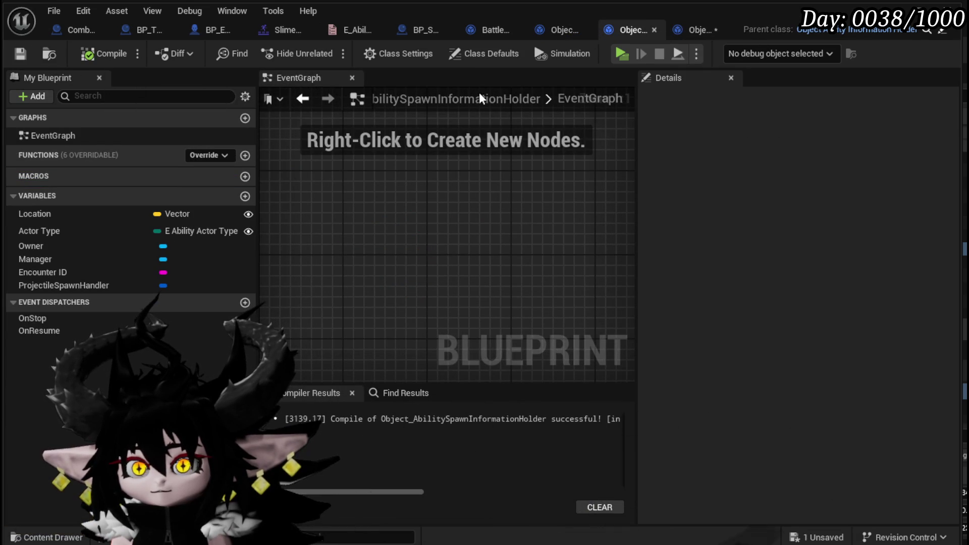
Recompile the Arena holder and select its Spawn Ability Actor node.
left_click(701, 29)
left_click(93, 60)
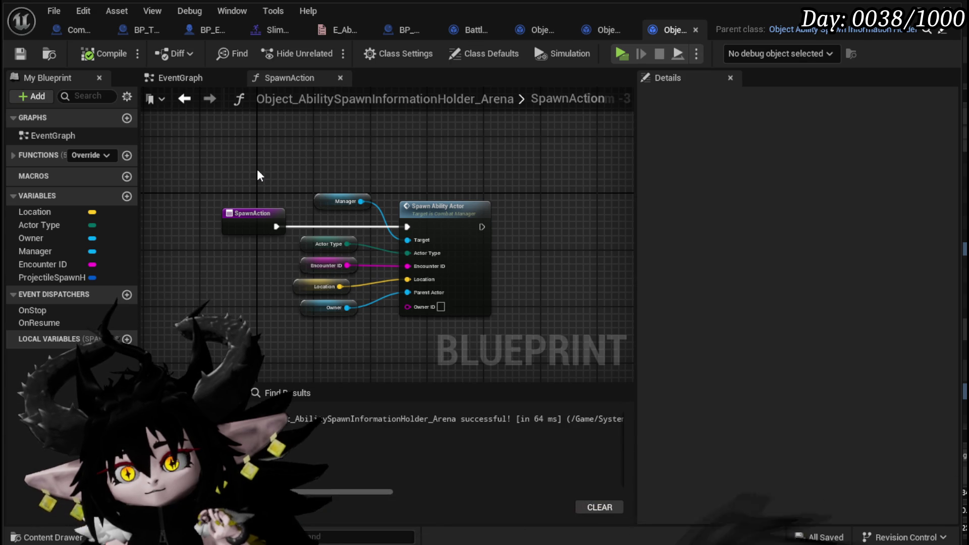
left_click(471, 283)
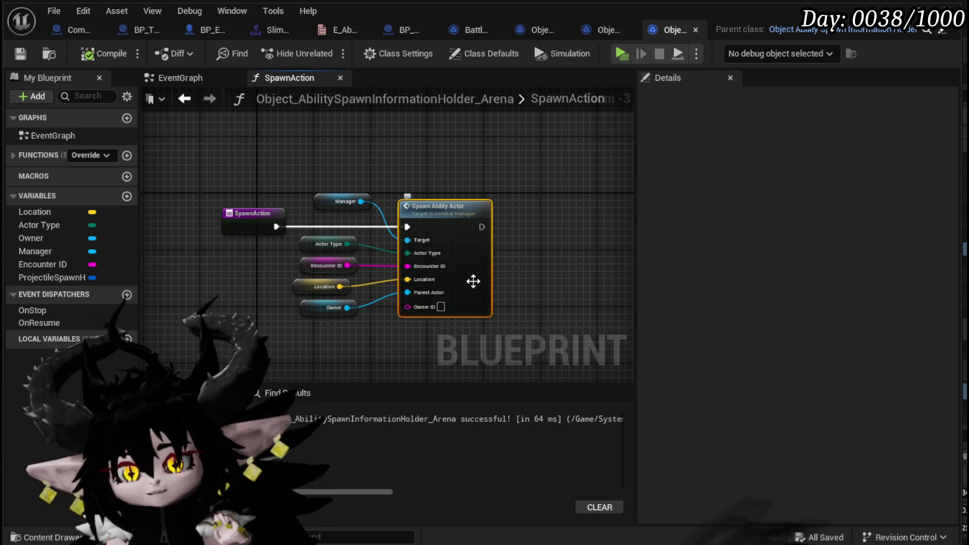
Add an ObjectRef input to Spawn_AbilityActor, typed as an Object Ability Spawn Information Holder reference.
double_click(461, 214)
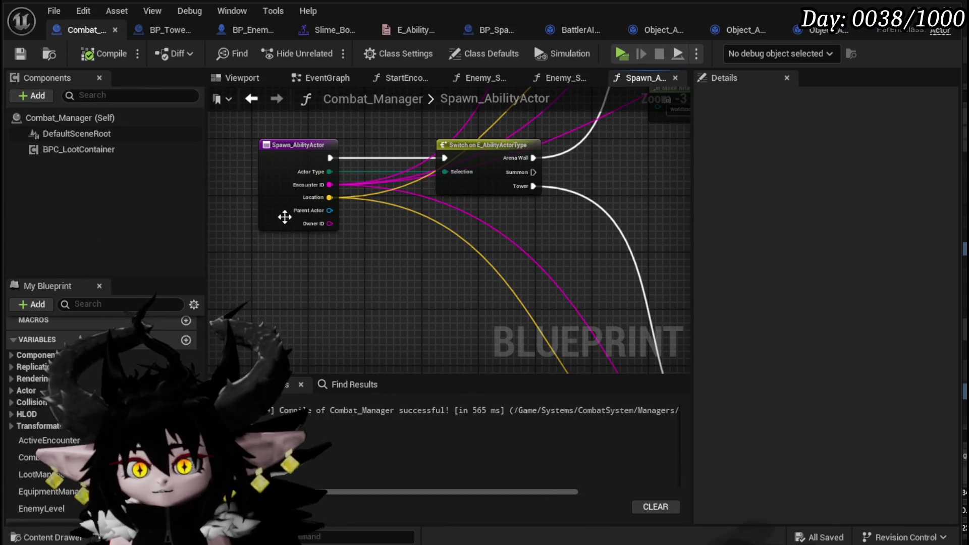
left_click(951, 316)
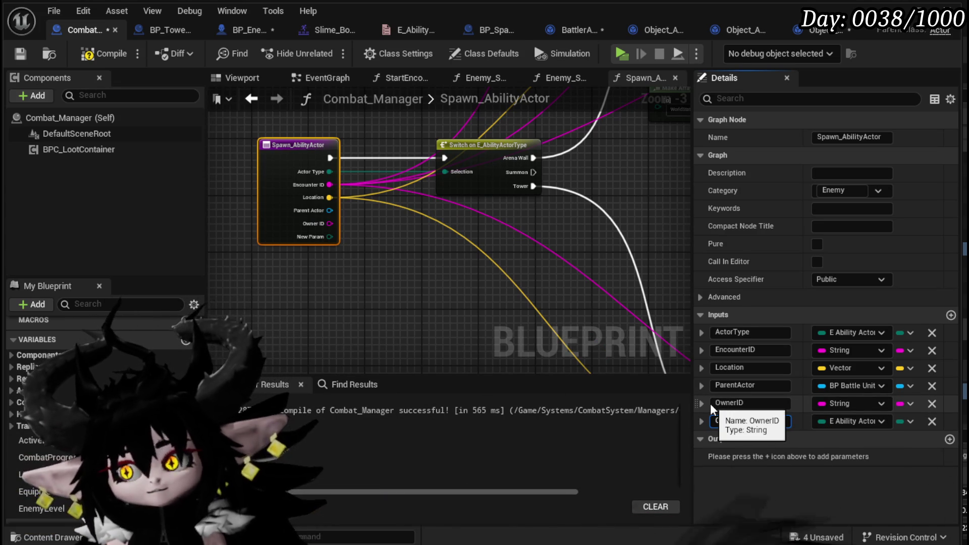
type("ObjectRef")
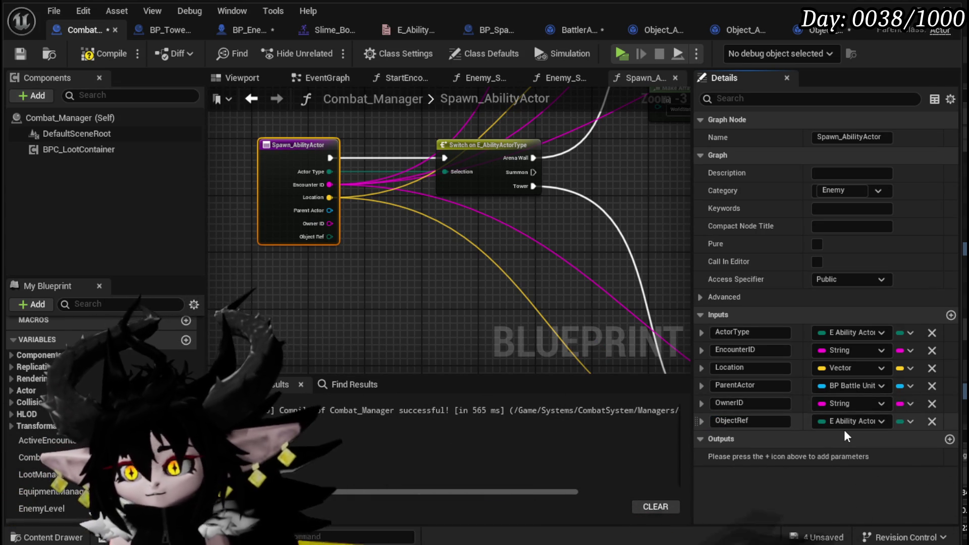
left_click(843, 422)
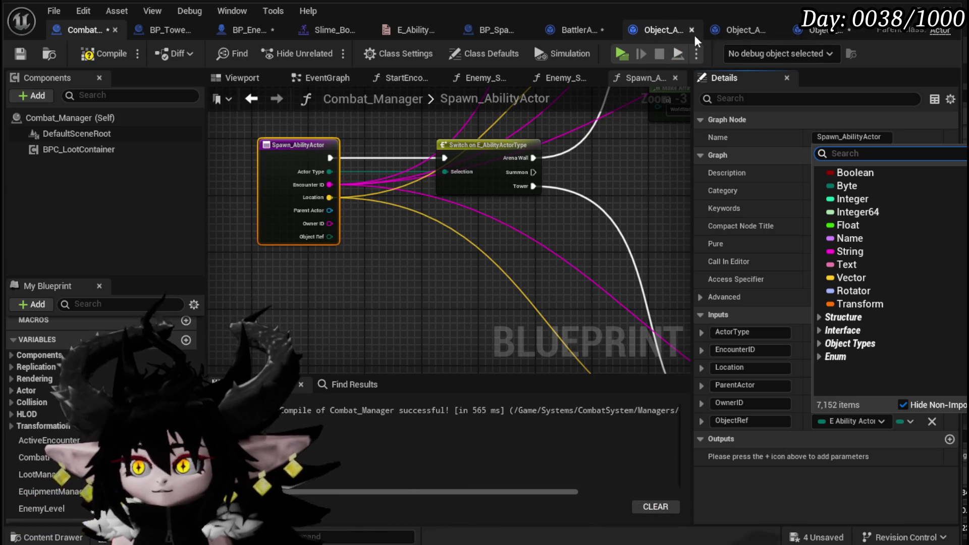
type("Abi")
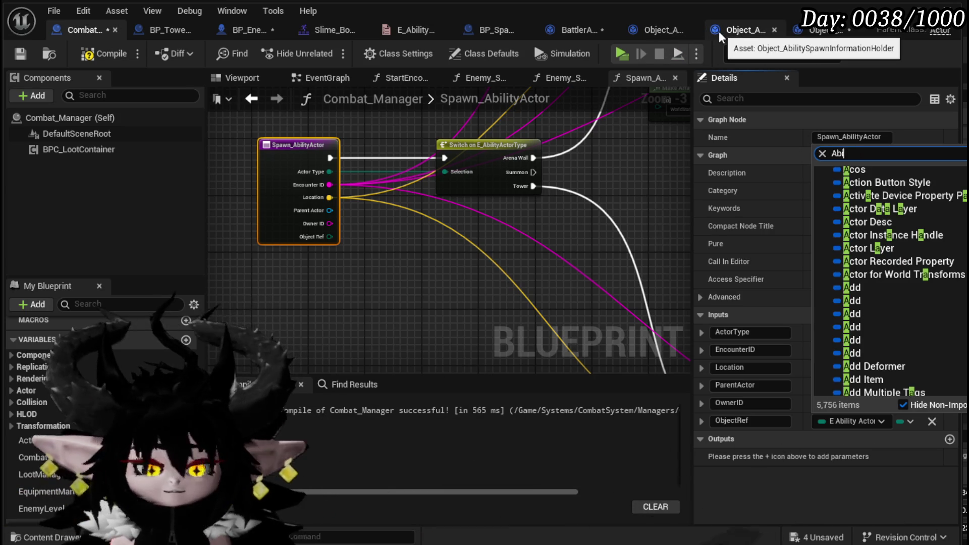
type("litySpawn")
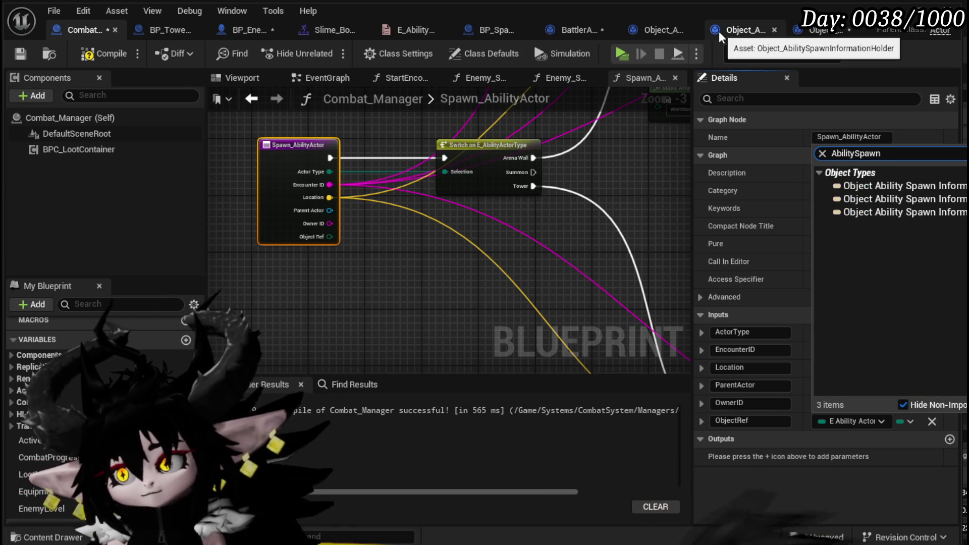
key("Down")
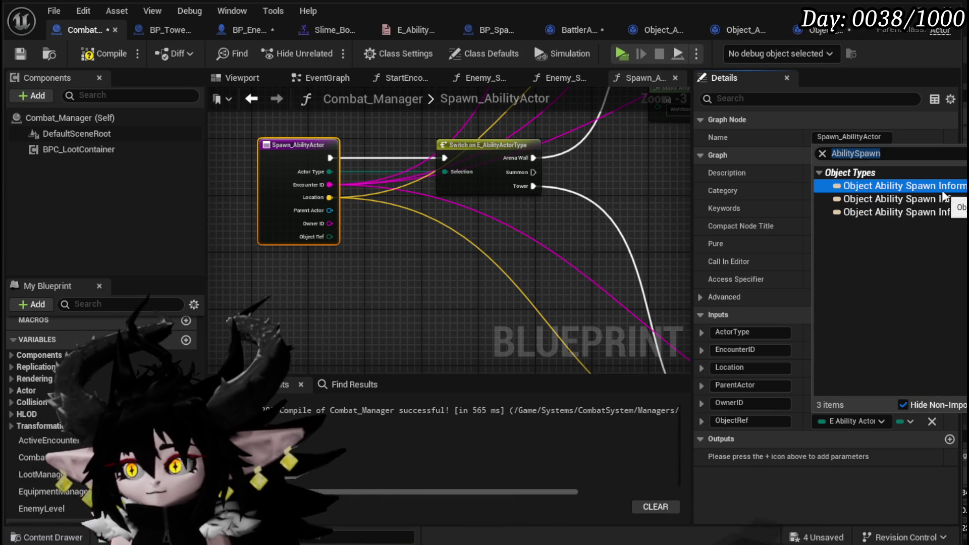
key("Down")
key("Down")
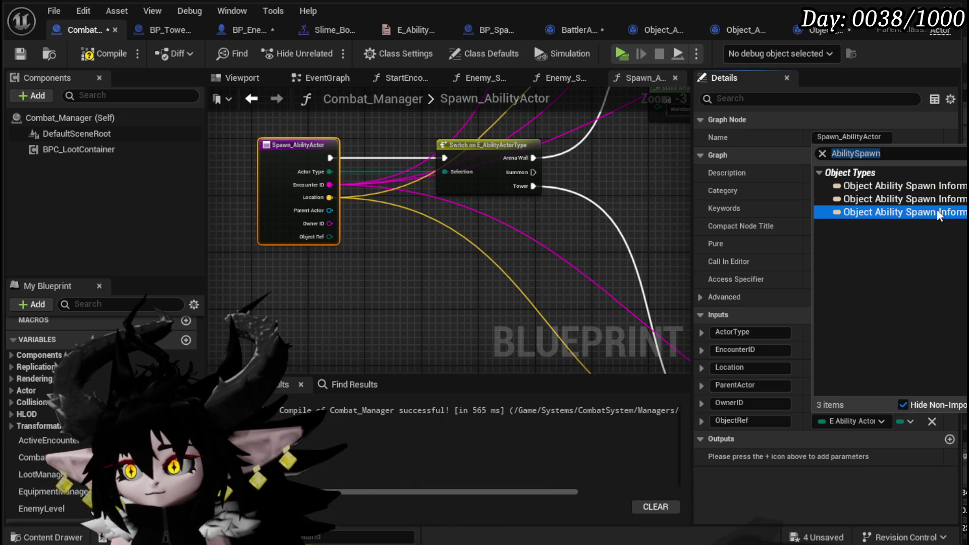
key("Up")
key("Up")
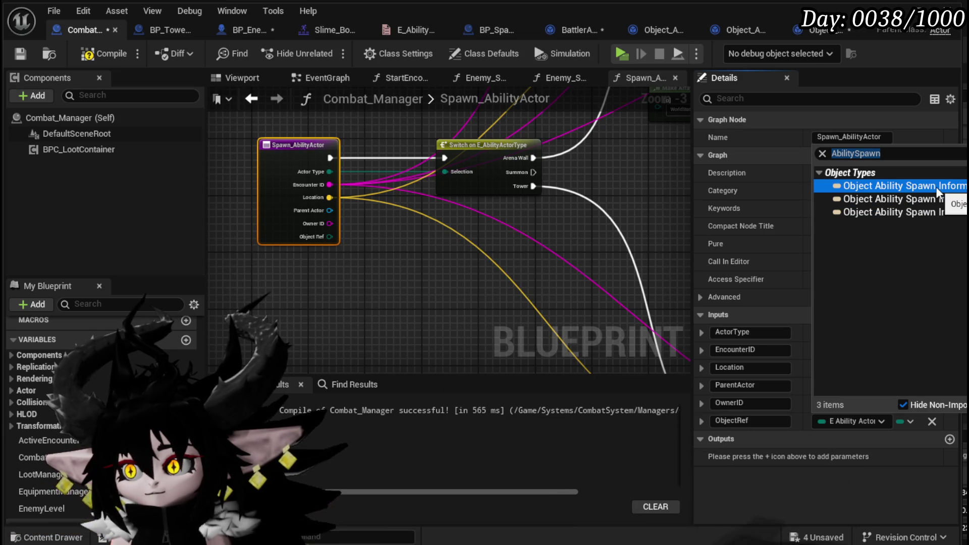
key("Return")
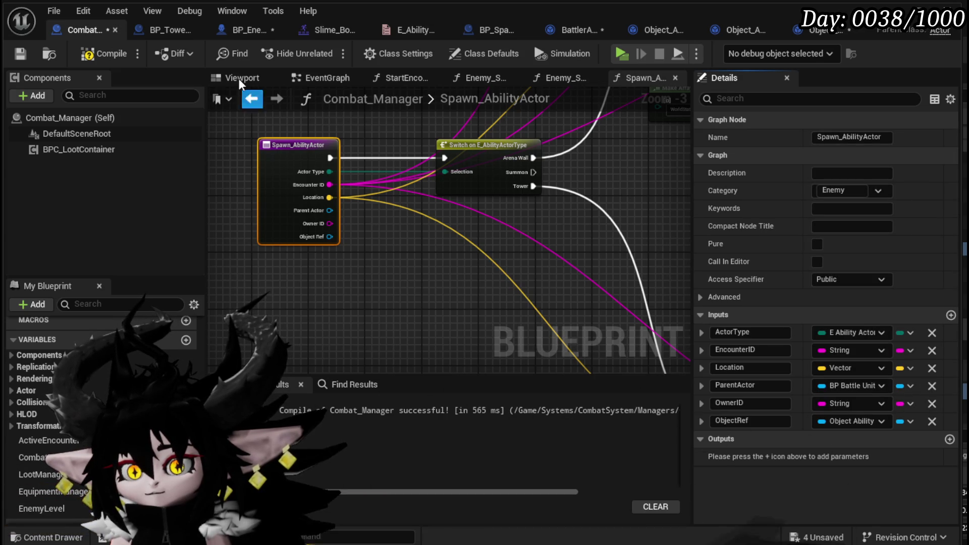
Compile and save Combat_Manager, then add a Get Information node wired from Object Ref.
left_click(110, 54)
left_click(22, 52)
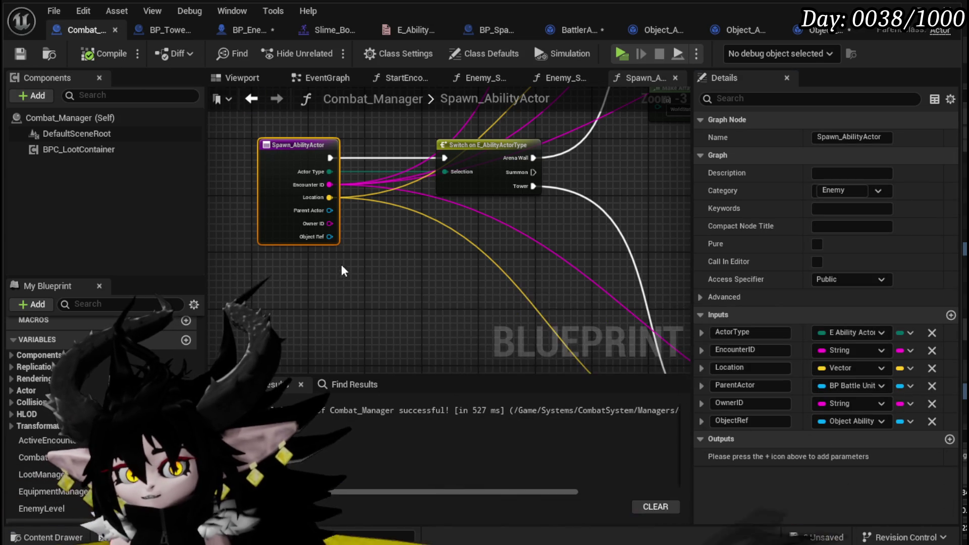
left_click_drag(329, 237, 401, 291)
type("get")
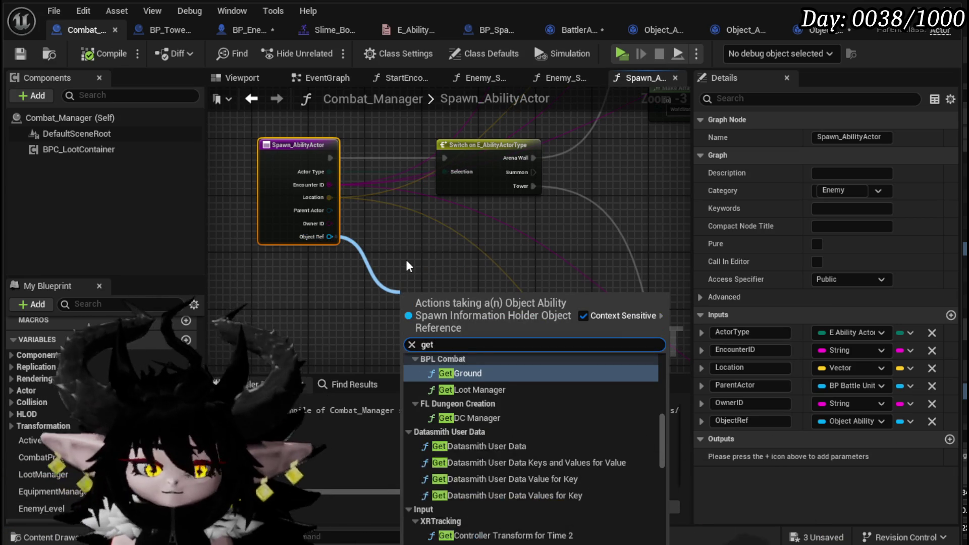
type(" Informatio")
key("Return")
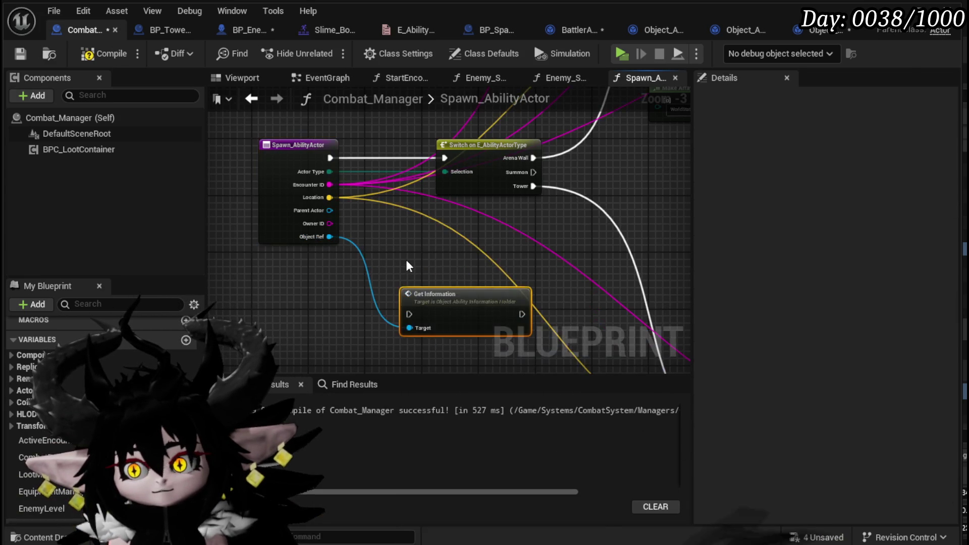
left_click_drag(469, 312, 459, 252)
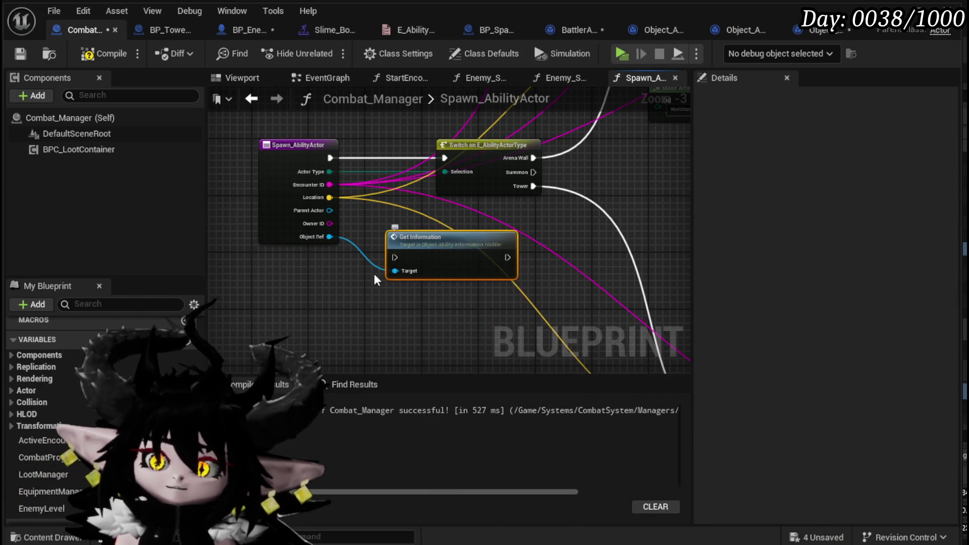
Delete the trial Get Information node and frame the Spawn_AbilityActor node beside its Switch.
scroll(352, 279, "down", 1)
mouse_move(503, 283)
left_mouse_down()
mouse_move(387, 348)
mouse_move(369, 346)
mouse_move(372, 322)
mouse_move(518, 270)
left_mouse_up()
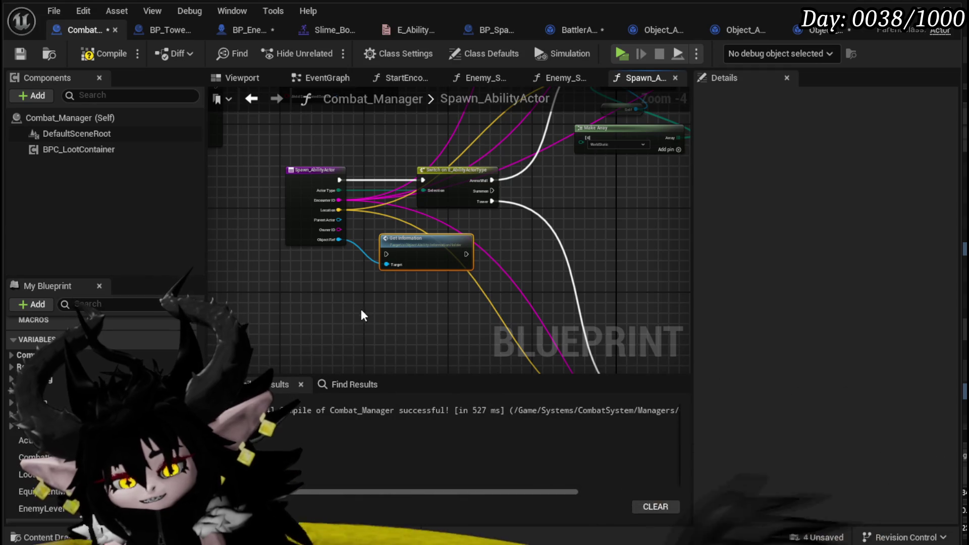
left_click_drag(409, 313, 342, 325)
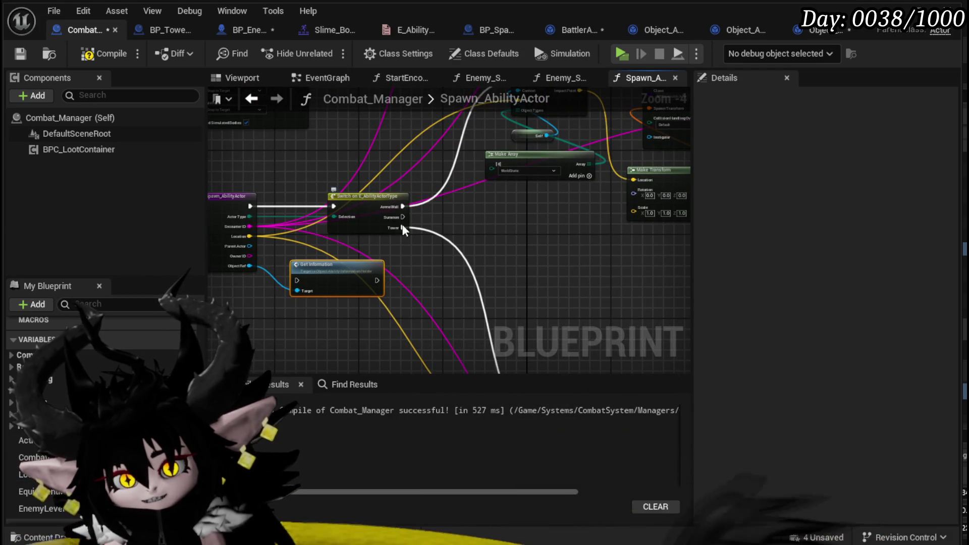
left_click_drag(401, 224, 506, 206)
left_click_drag(424, 283, 489, 235)
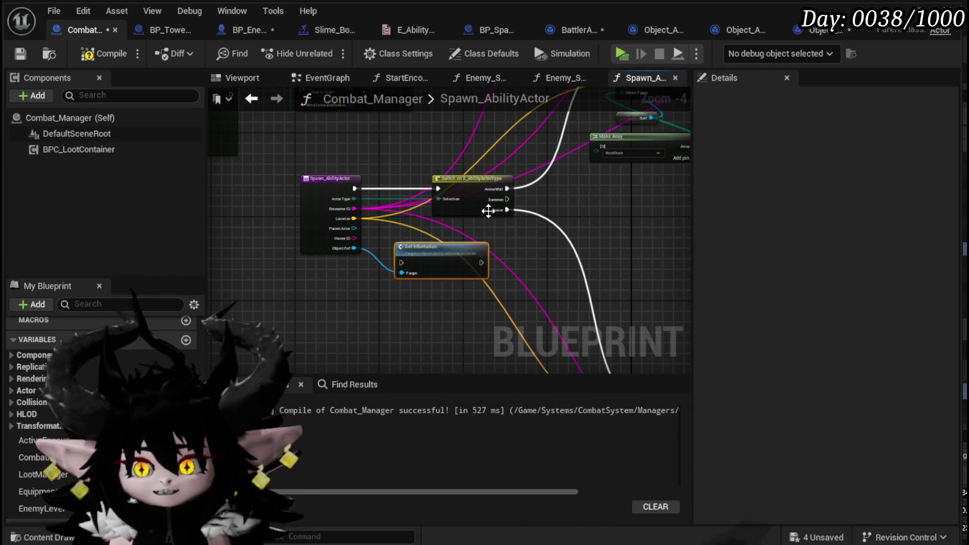
key("Delete")
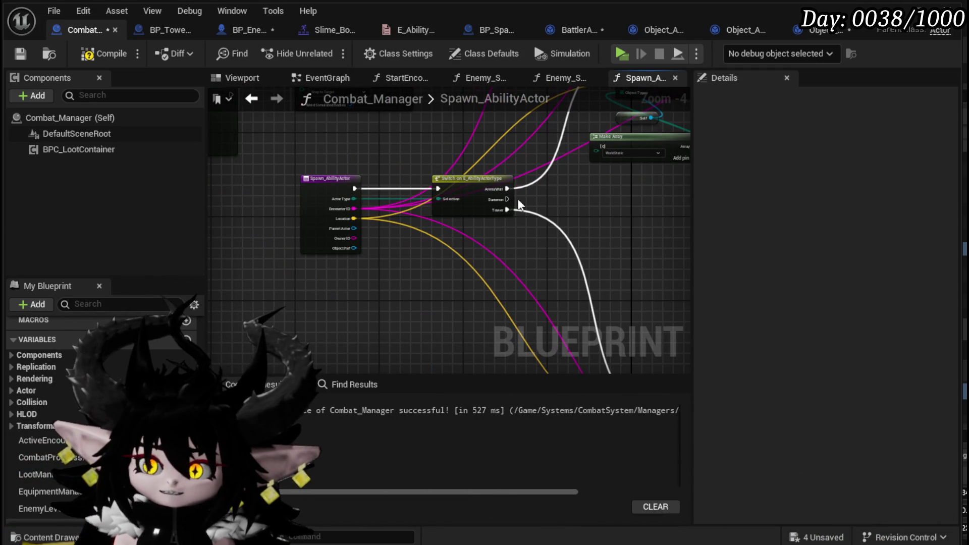
scroll(510, 216, "up", 4)
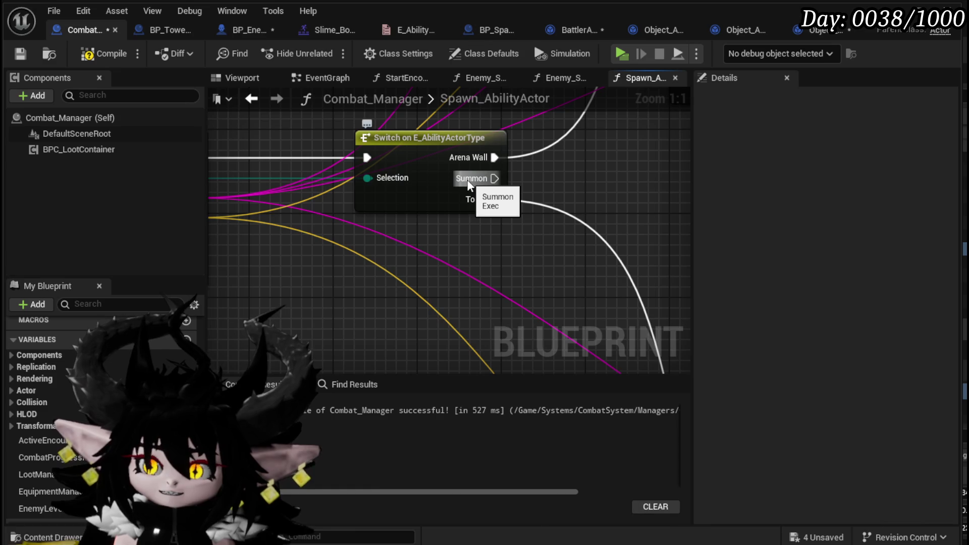
left_click_drag(571, 178, 599, 189)
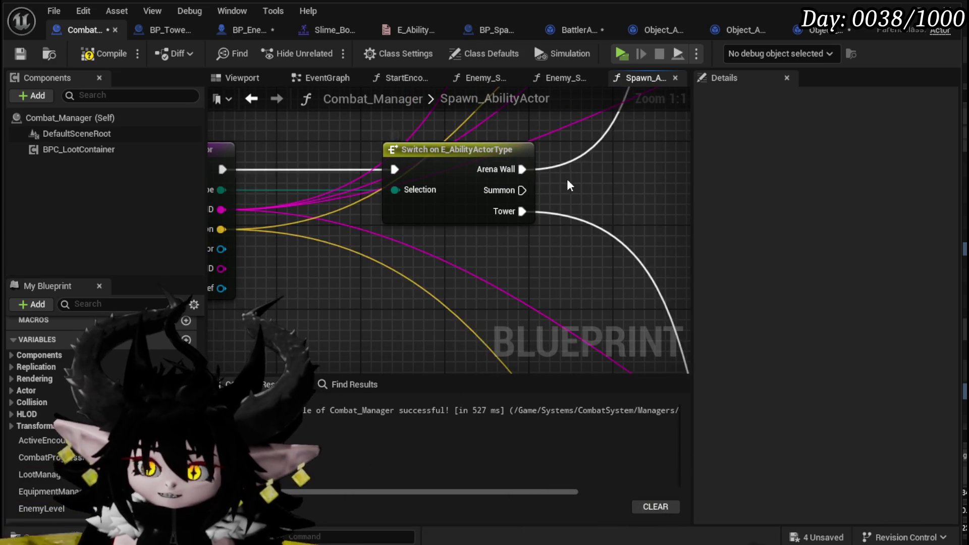
left_click_drag(508, 215, 537, 192)
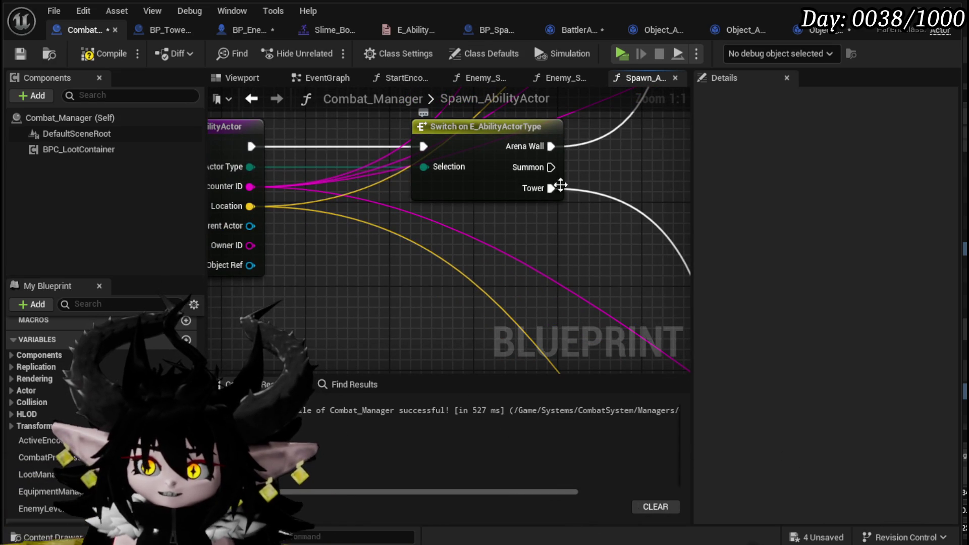
left_click_drag(447, 258, 436, 296)
scroll(437, 294, "down", 3)
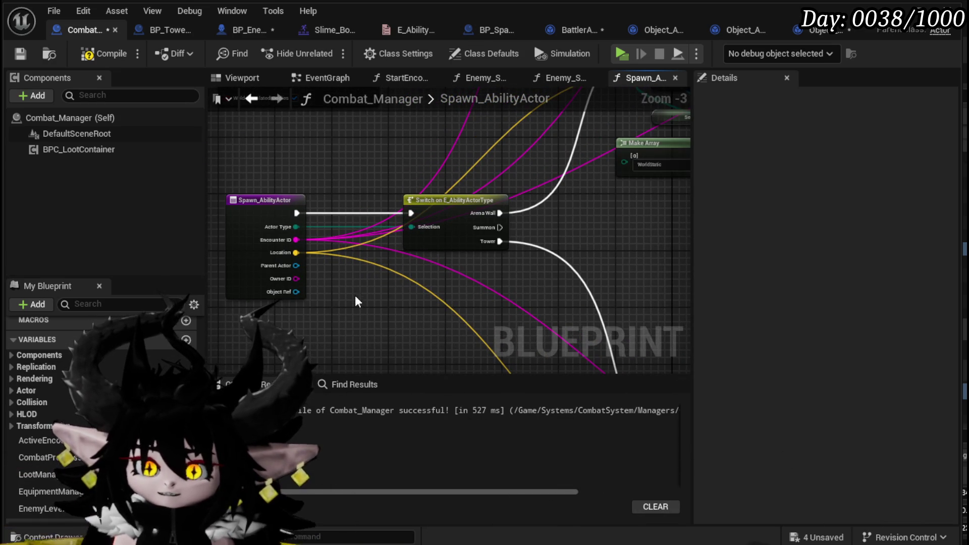
left_click_drag(355, 295, 406, 295)
Remove the ObjectRef input from the Spawn_AbilityActor entry node.
left_click(353, 292)
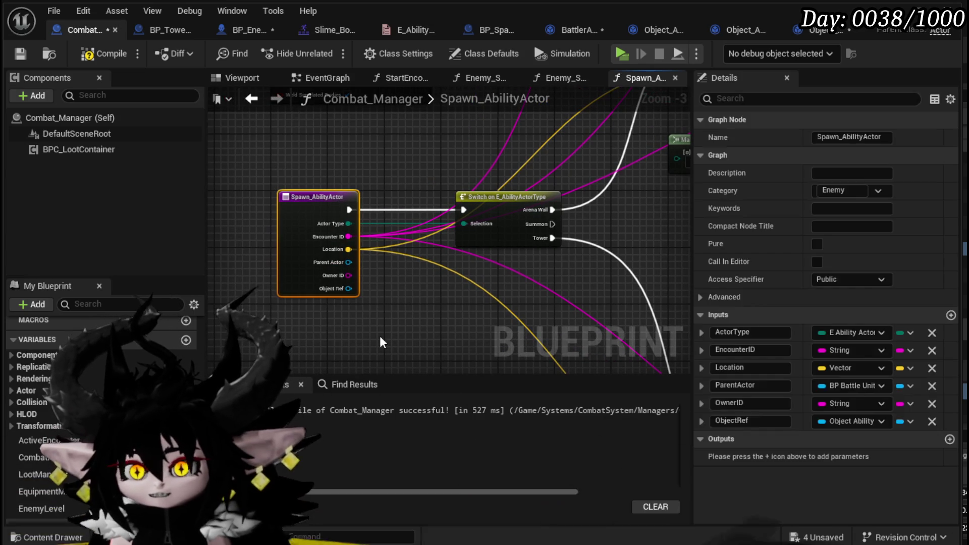
left_click(380, 301)
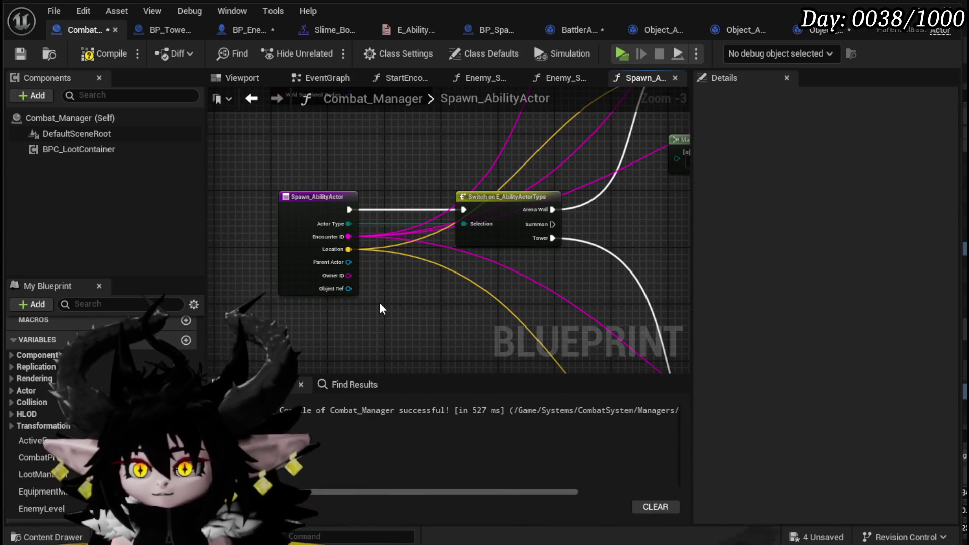
left_click(337, 291)
left_click(932, 421)
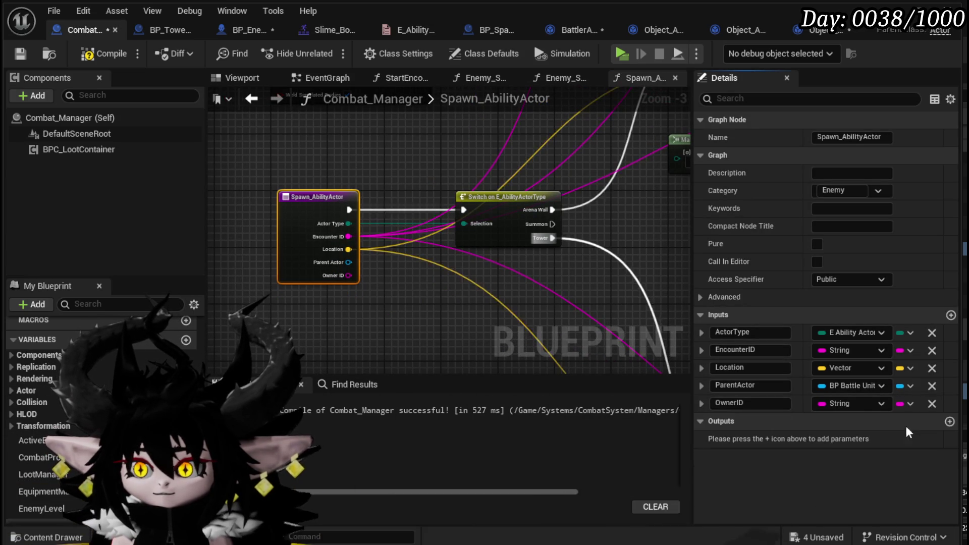
Compile and save Combat_Manager, then select Spawn_AbilityActor in My Blueprint.
left_click(112, 58)
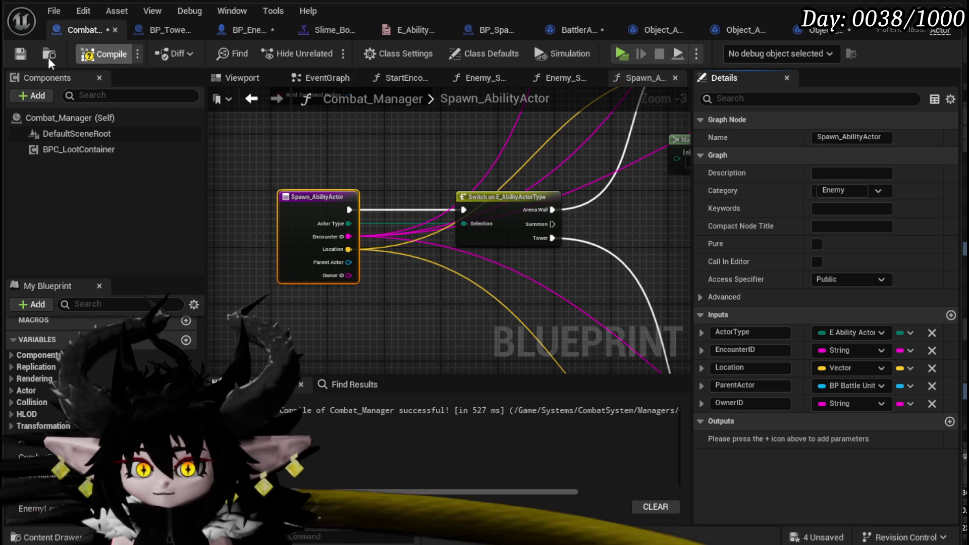
left_click(19, 54)
scroll(50, 393, "up", 5)
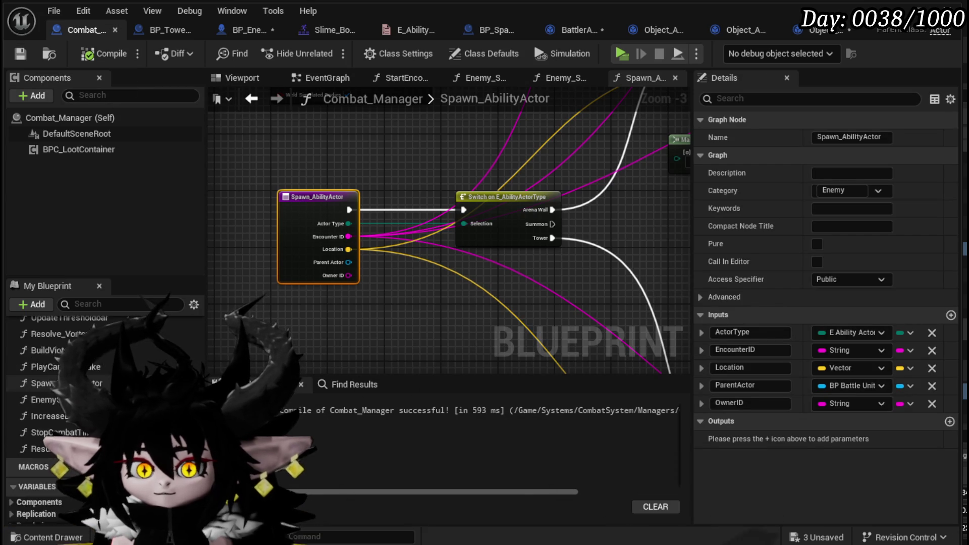
scroll(76, 404, "up", 3)
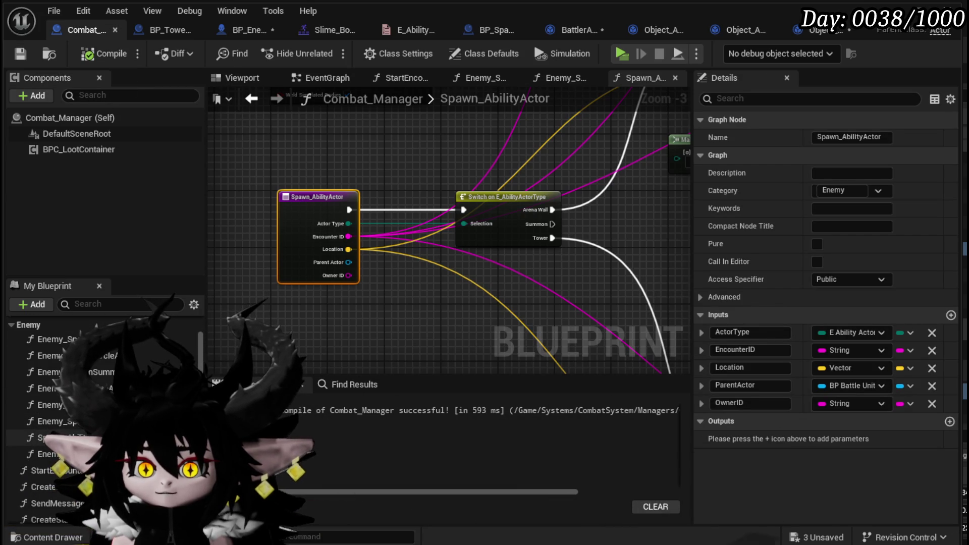
left_click(51, 438)
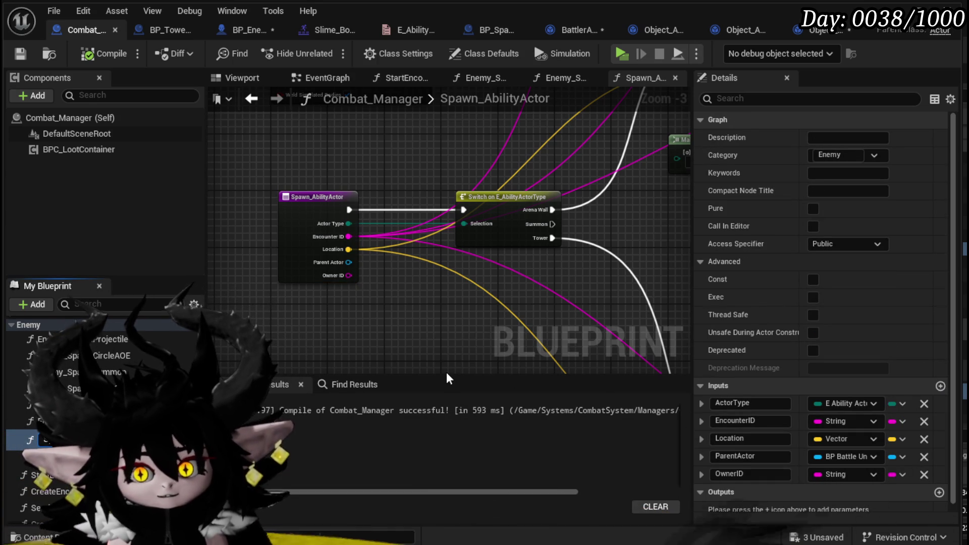
Rename the function to Spawn_SpawnArenaBorder and wire its entry execution to Get Ground.
key("Return")
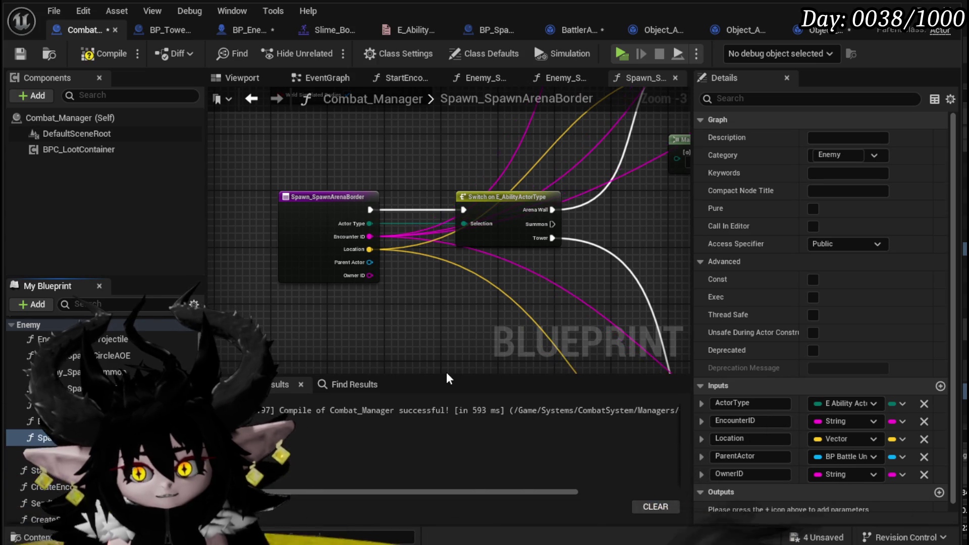
scroll(432, 191, "down", 2)
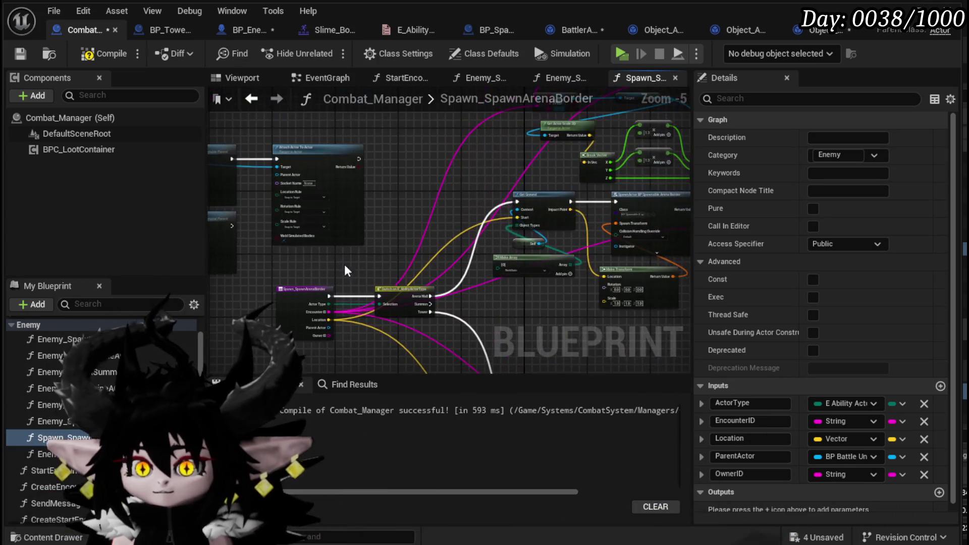
left_click(325, 297)
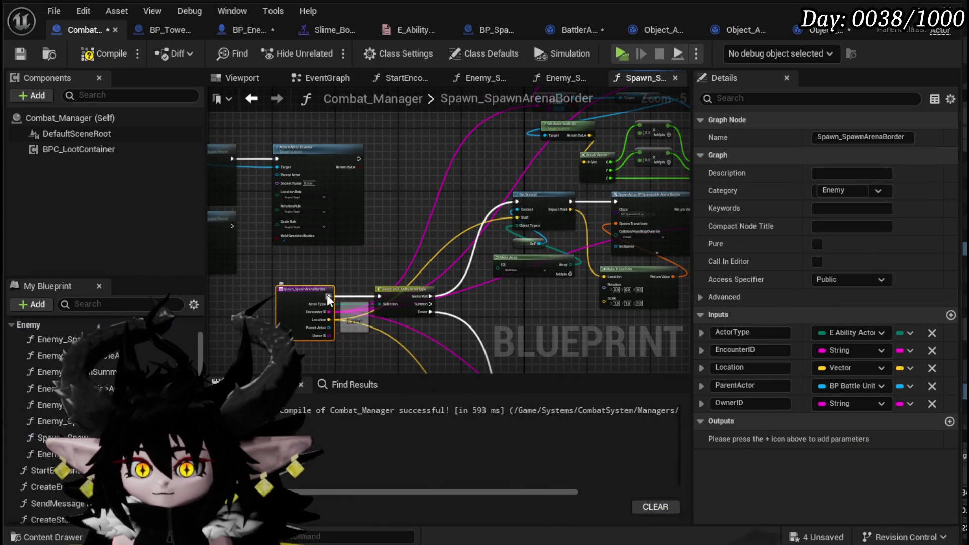
left_click_drag(329, 297, 518, 203)
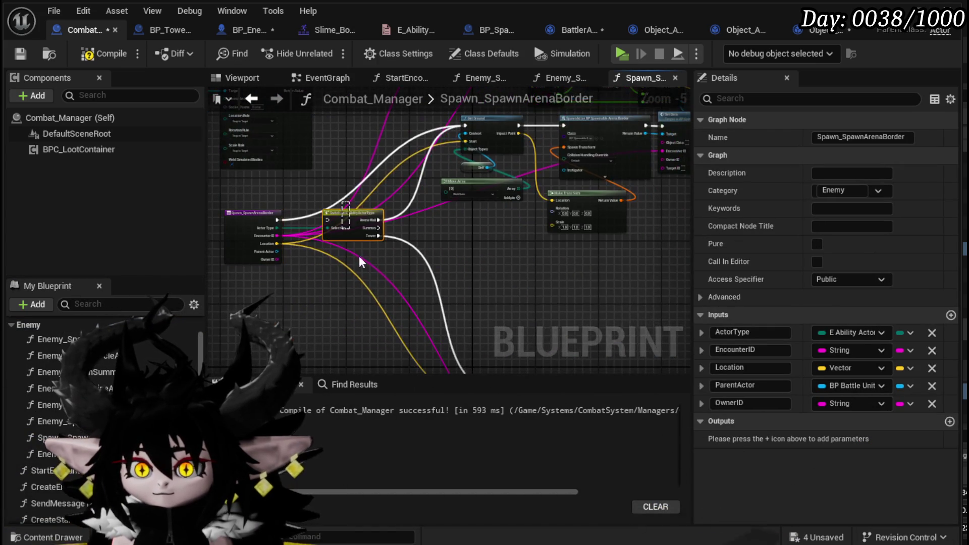
left_click(388, 316)
Move the entry node beside Get Ground, delete the ActorType input, and compile and save.
scroll(353, 138, "down", 2)
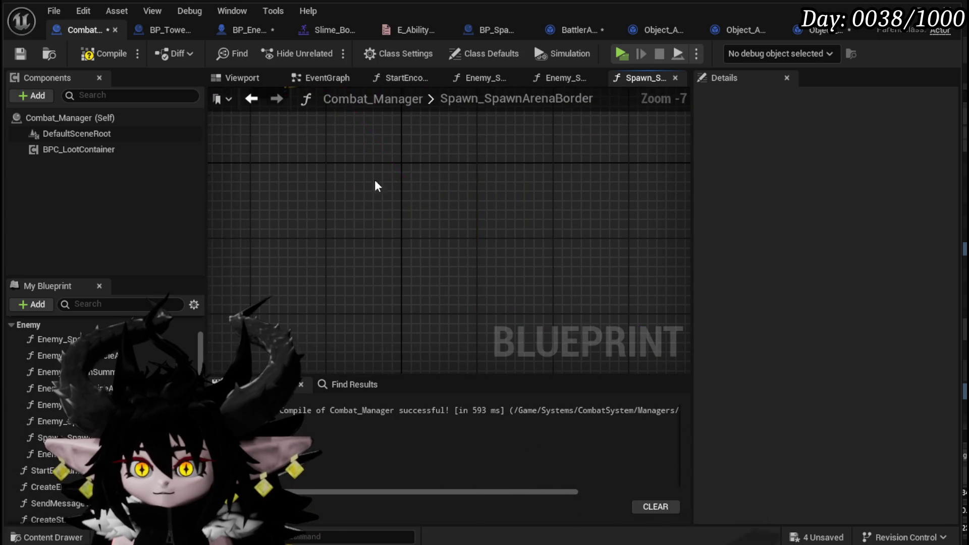
scroll(389, 197, "up", 3)
left_click_drag(400, 211, 345, 233)
mouse_move(302, 277)
left_mouse_down()
mouse_move(451, 146)
mouse_move(444, 161)
left_mouse_up()
scroll(444, 158, "up", 4)
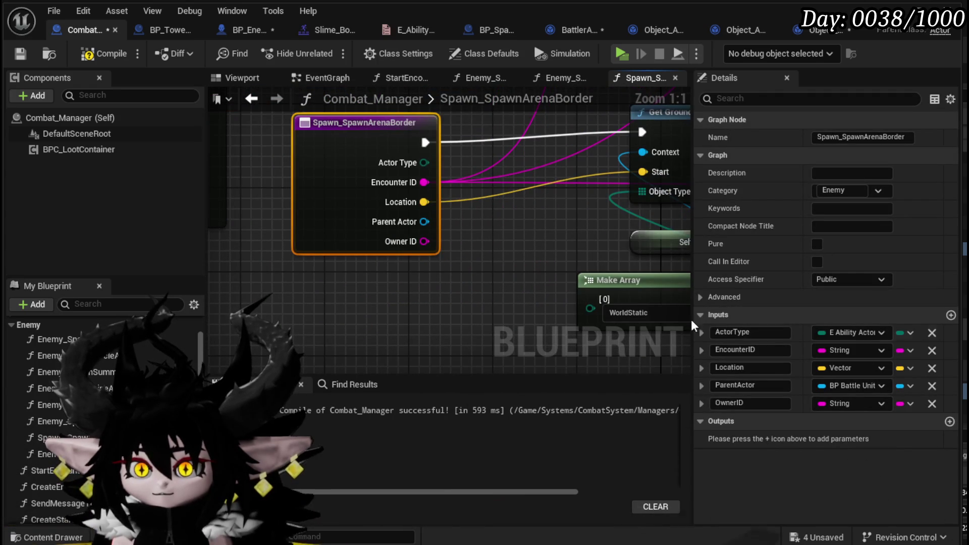
left_click(932, 333)
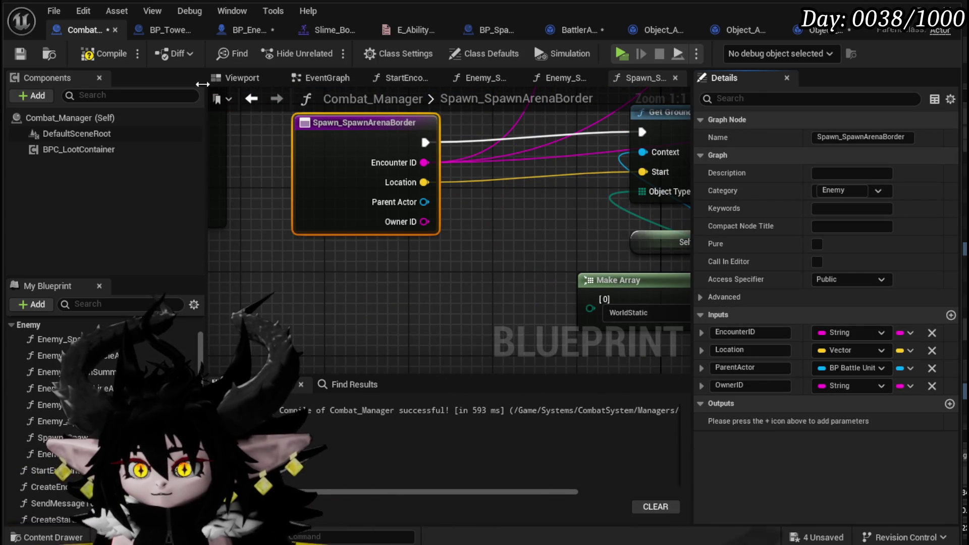
left_click(20, 54)
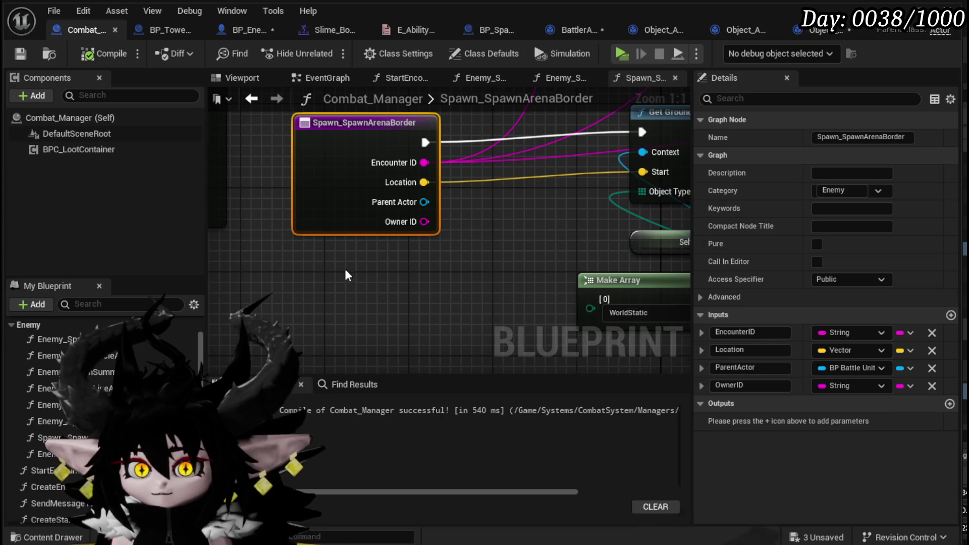
left_click_drag(334, 222, 322, 212)
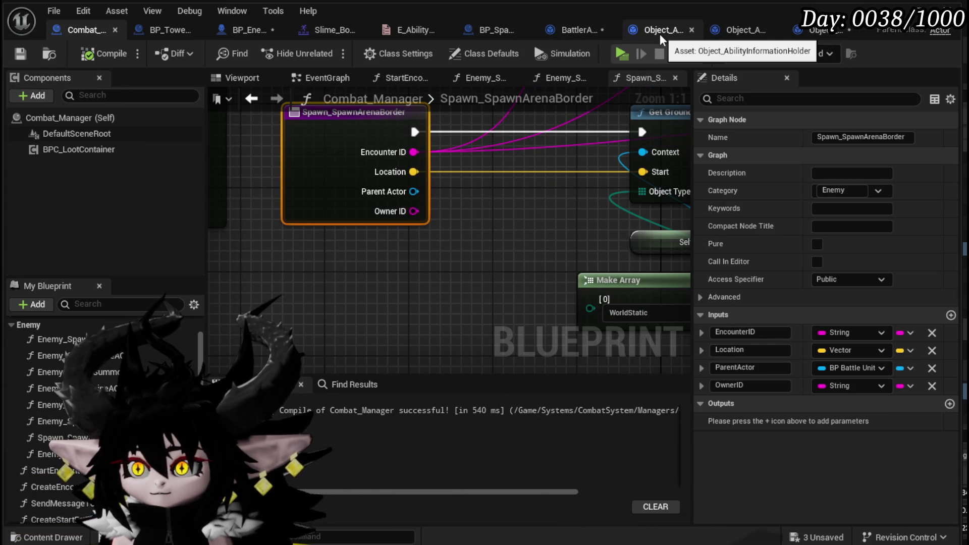
In the Arena holder, refresh Spawn Arena Border, delete the stale Actor Type getter, and compile.
left_click(815, 32)
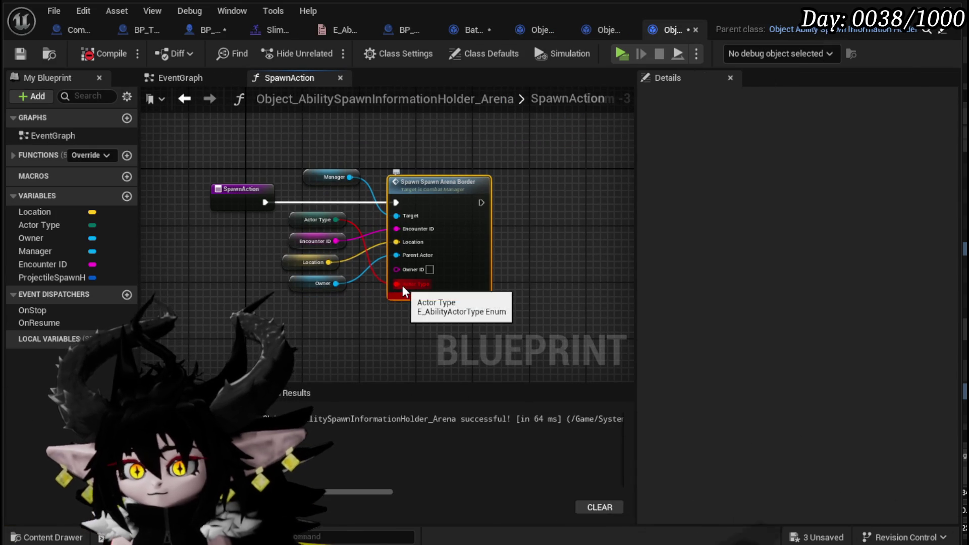
left_click(401, 285, "alt")
left_click(343, 210)
left_click(326, 219)
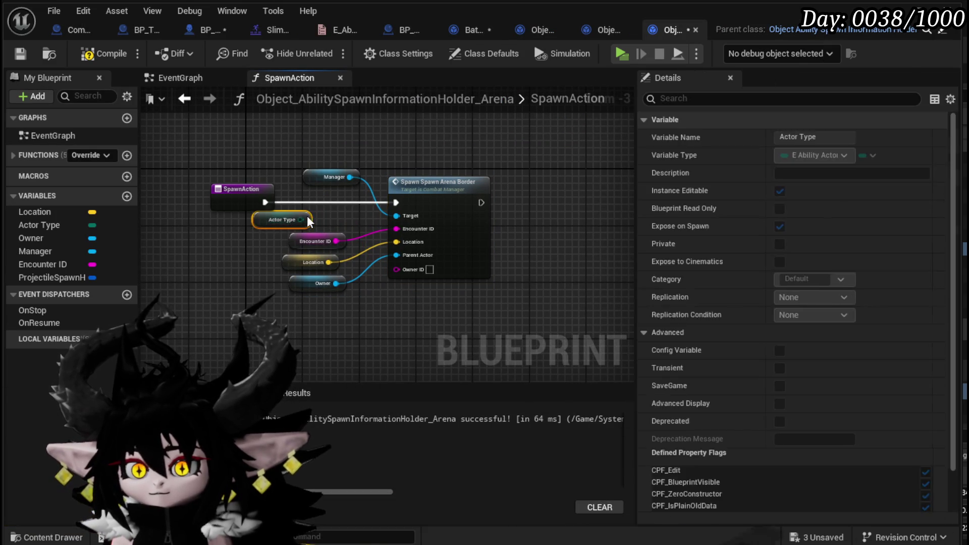
key("Delete")
left_click(87, 54)
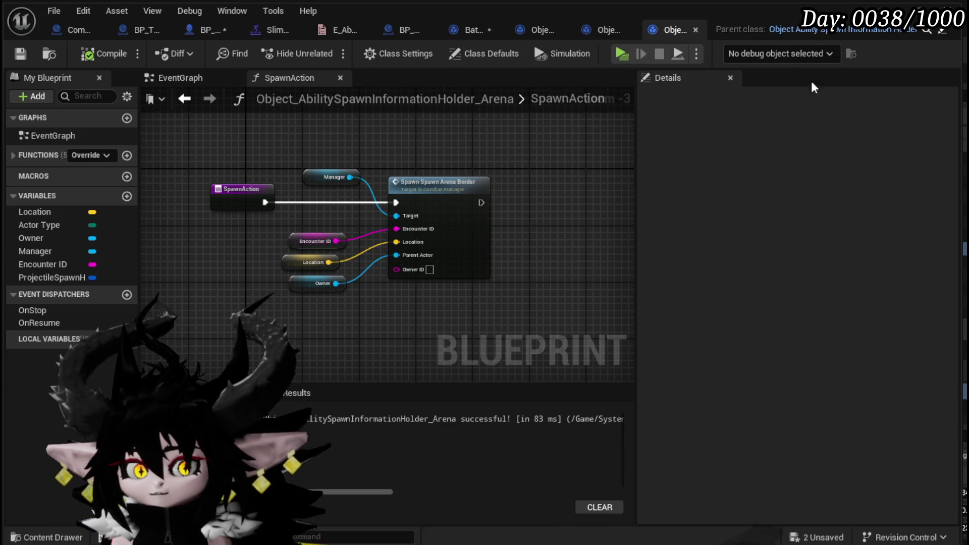
key("alt+Tab")
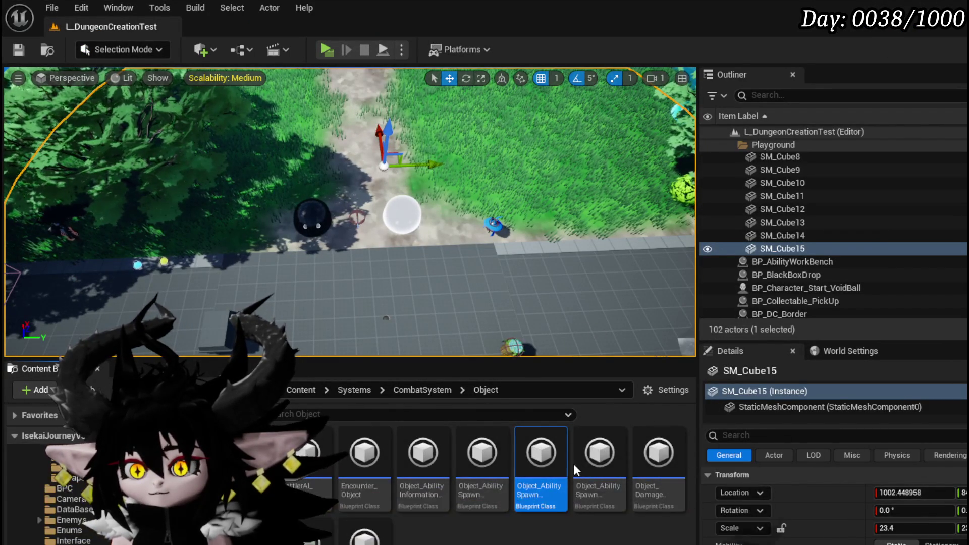
Override SpawnAction in the Tower holder blueprint and remove the Parent: SpawnAction call.
double_click(604, 460)
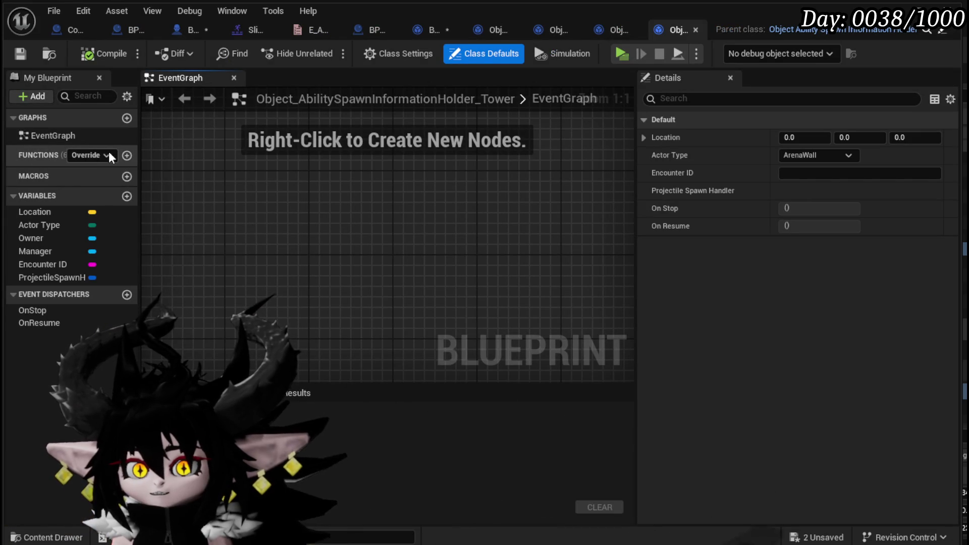
left_click(107, 153)
left_click(117, 246)
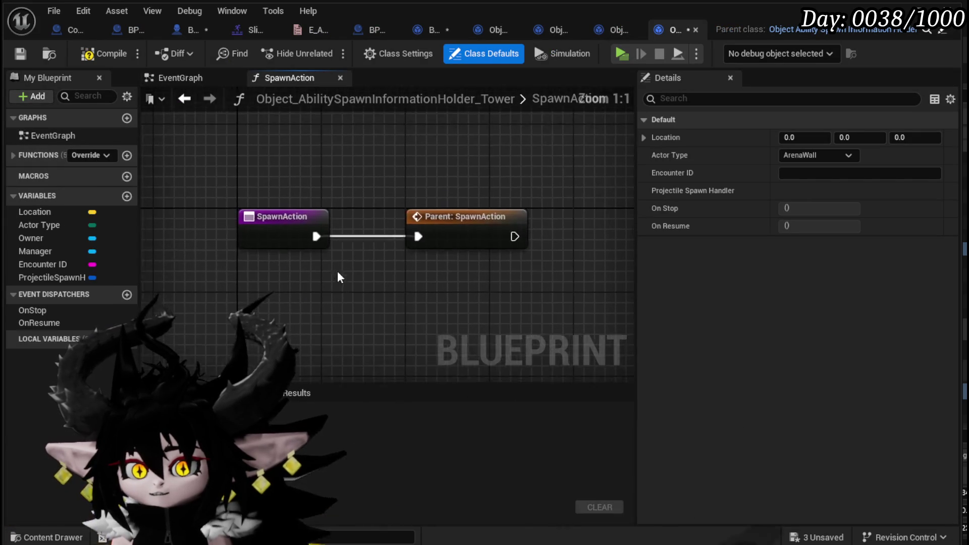
key("Delete")
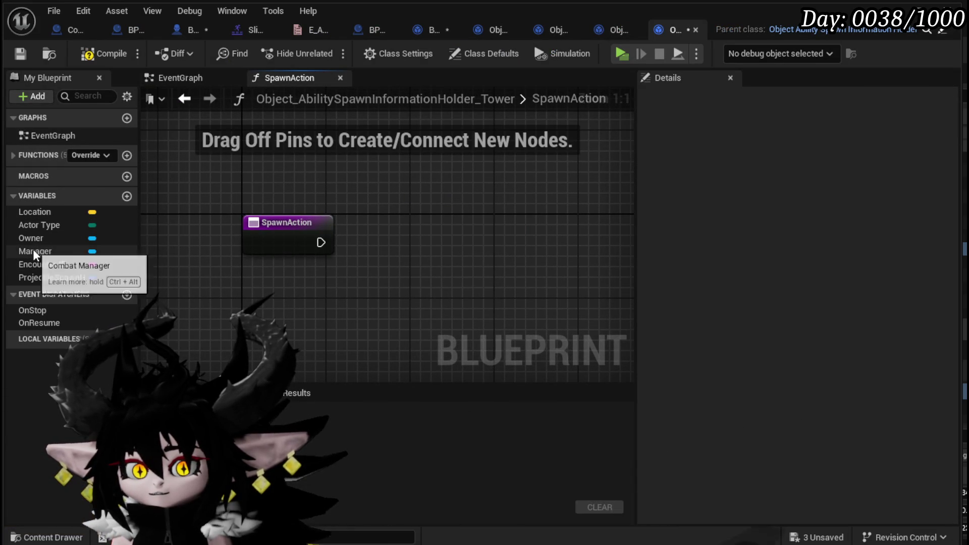
Call Enemy Spawn Tower on a Manager getter from SpawnAction, then save the Tower holder.
left_click_drag(32, 249, 295, 154)
left_click(316, 183)
left_click_drag(355, 163, 435, 210)
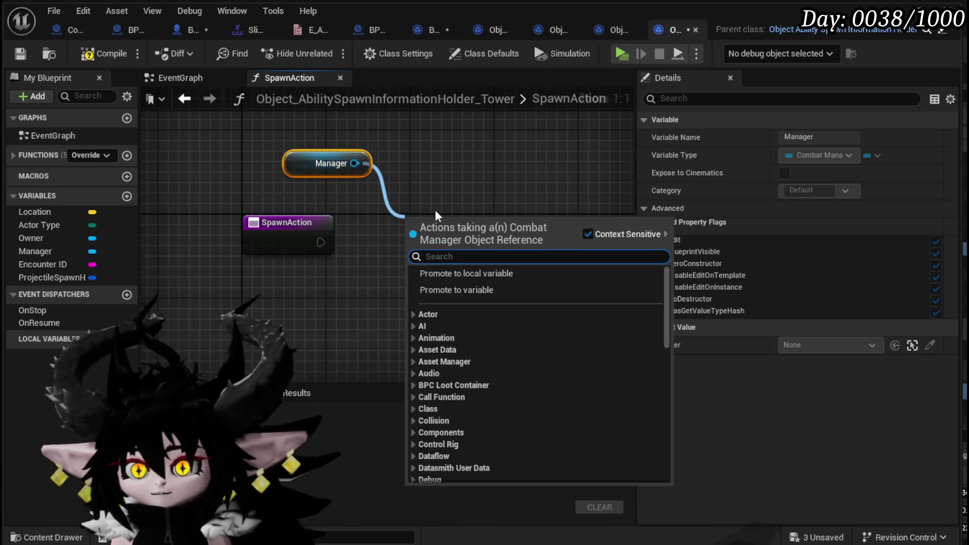
type("Spawn Tower")
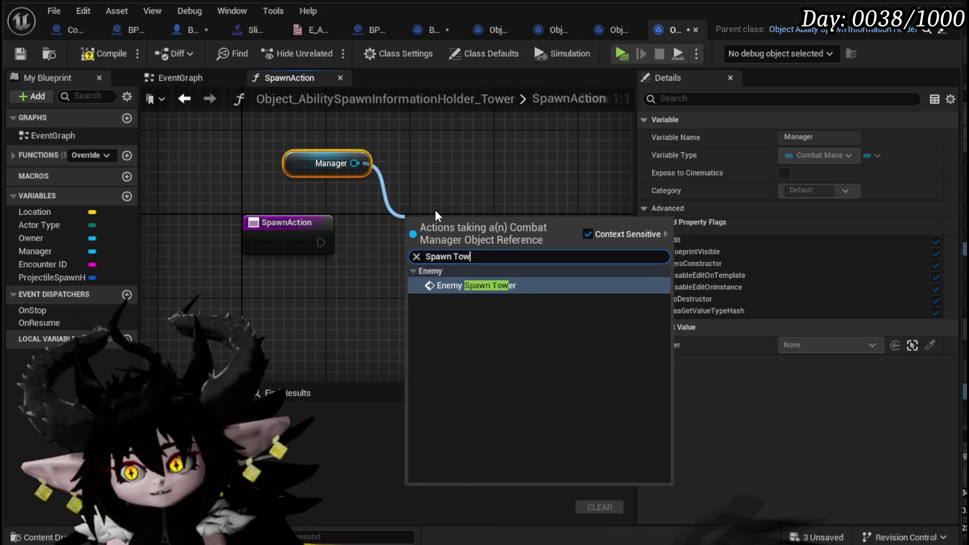
left_click(525, 286)
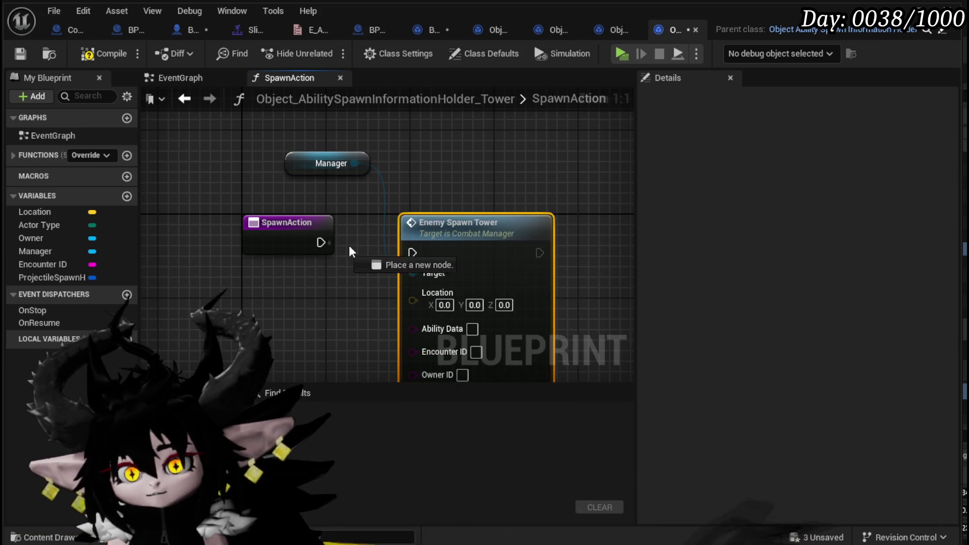
mouse_move(436, 253)
left_mouse_down()
mouse_move(487, 228)
mouse_move(499, 241)
left_mouse_up()
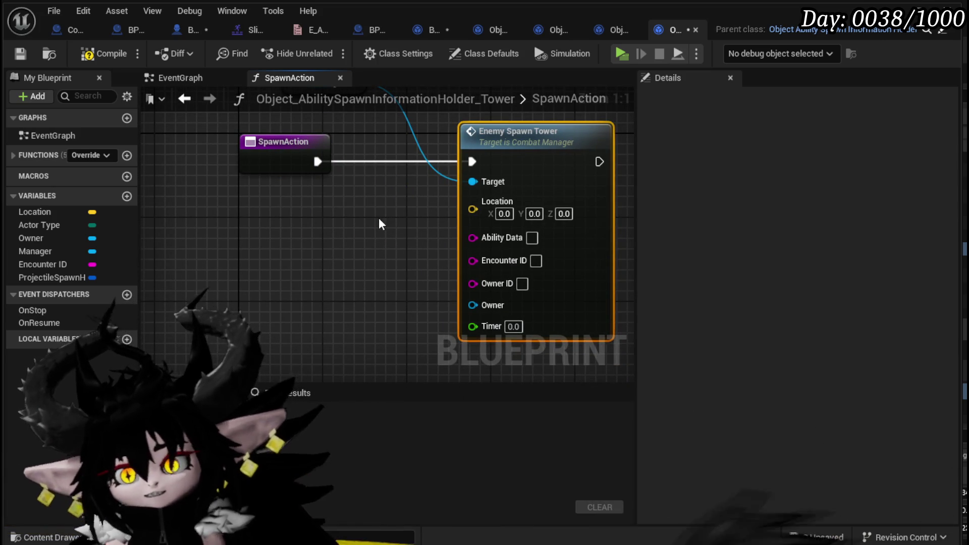
left_click(25, 58)
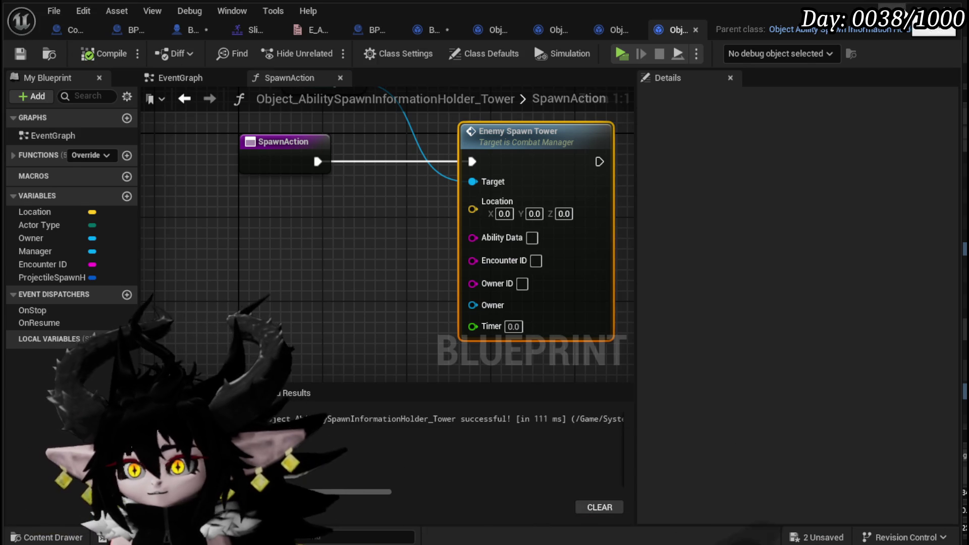
key("ctrl+b")
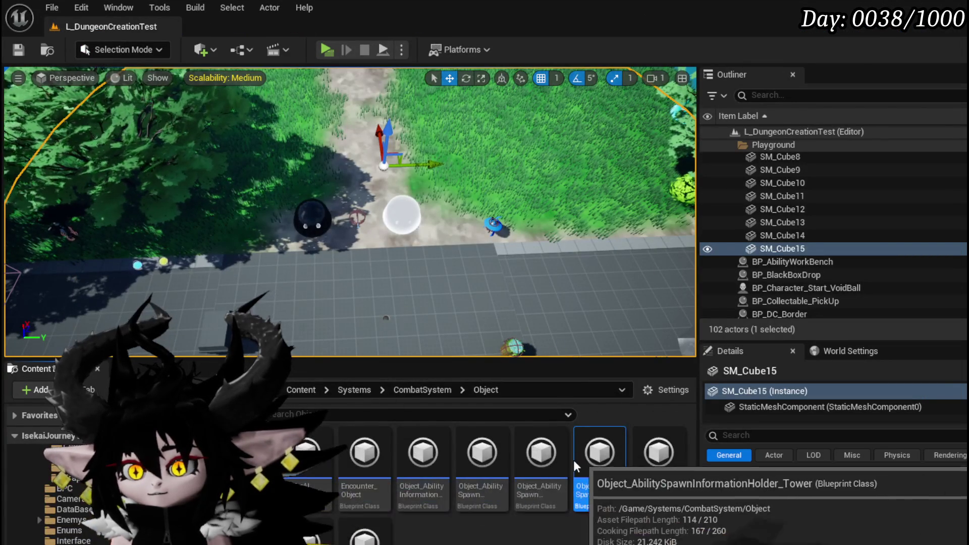
Create a child Blueprint of the spawn holder named Object_AbilitySpawnInformationHolder_Summon.
right_click(496, 453)
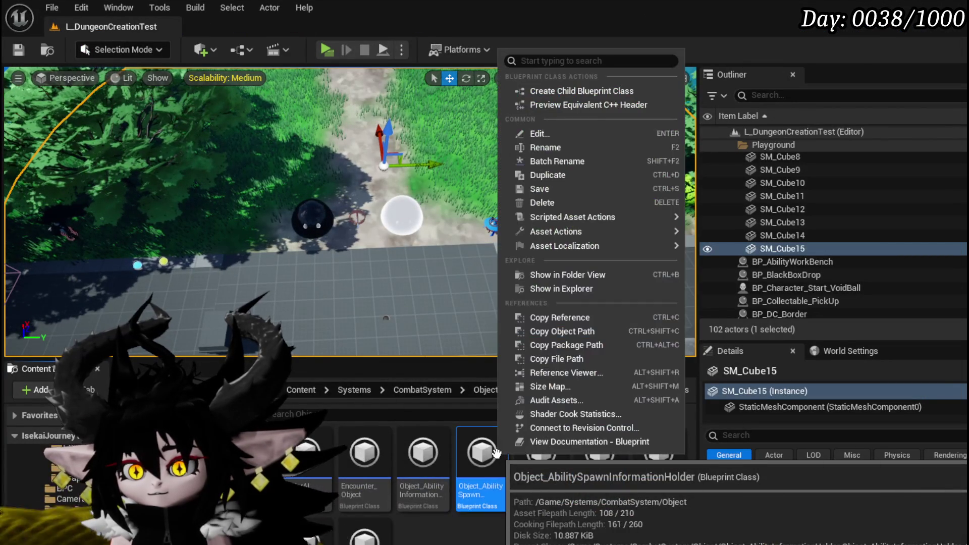
left_click(562, 91)
key("End")
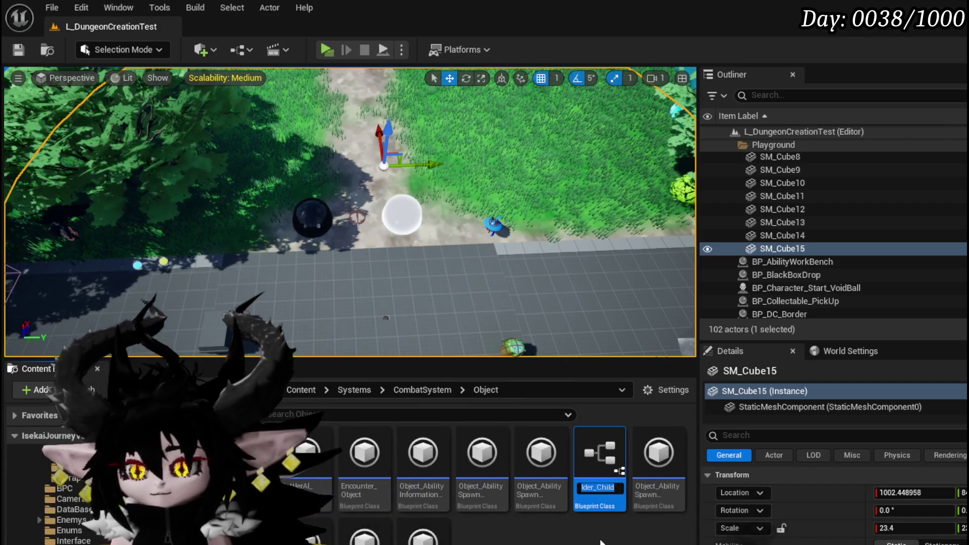
key("BackSpace")
key("BackSpace")
key("BackSpace")
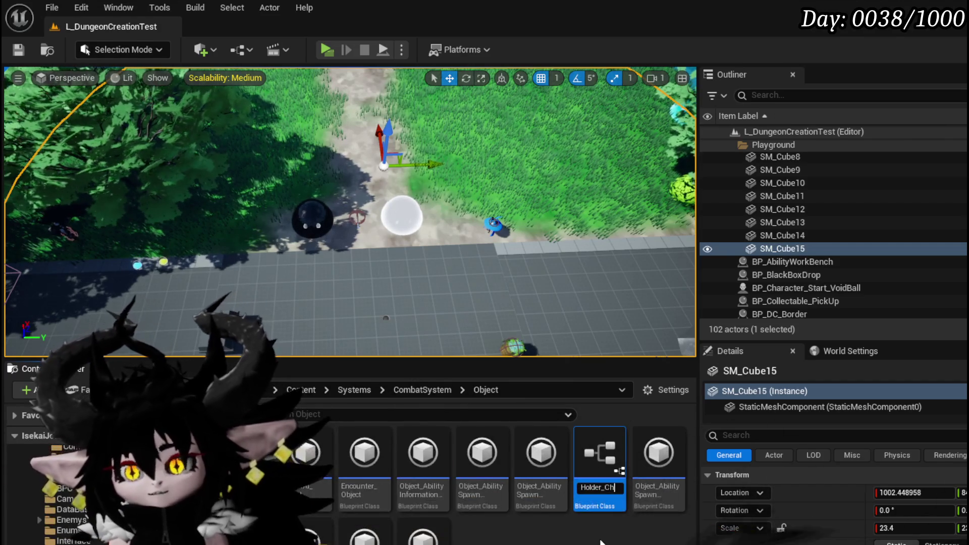
type("r_S")
type("pell")
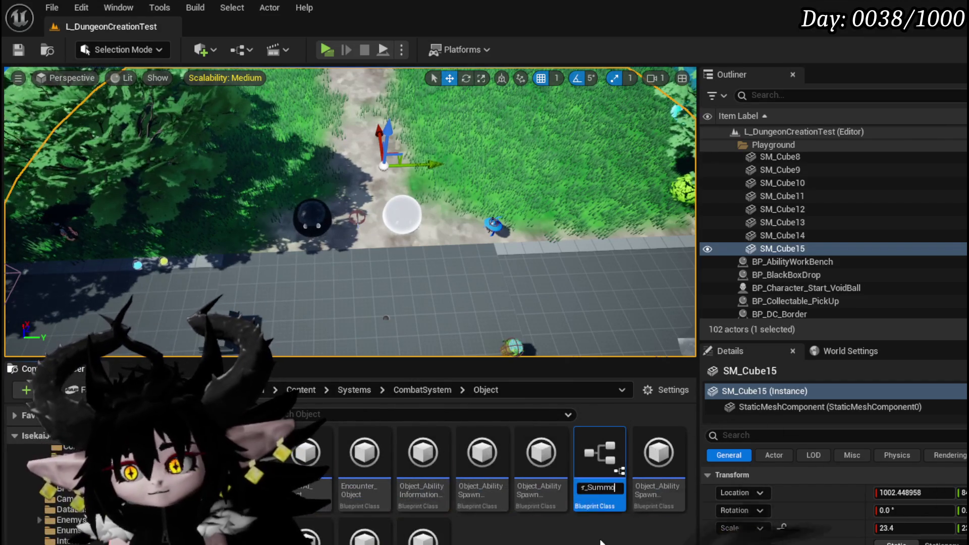
key("Return")
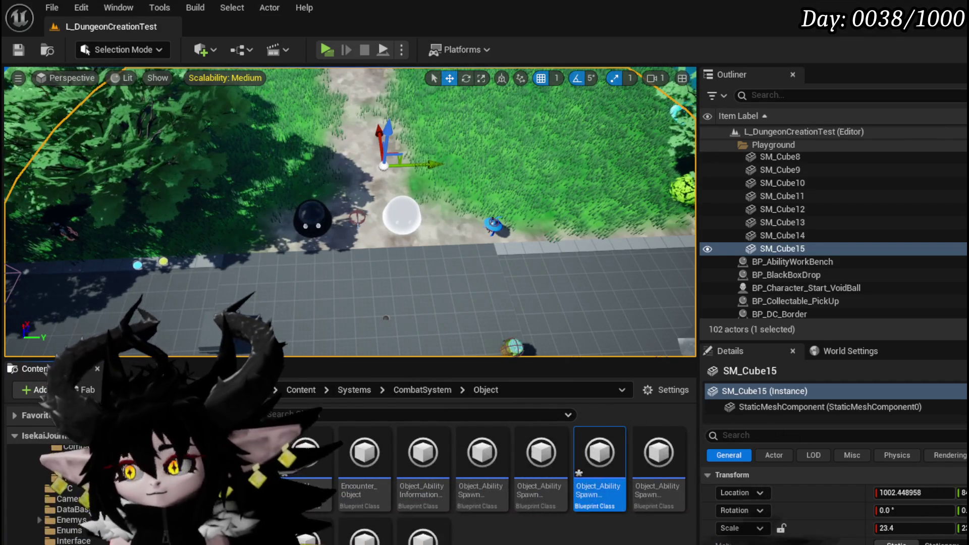
Save all three unsaved assets and open the new Summon holder blueprint.
key("ctrl+shift+s")
left_click(719, 495)
double_click(605, 460)
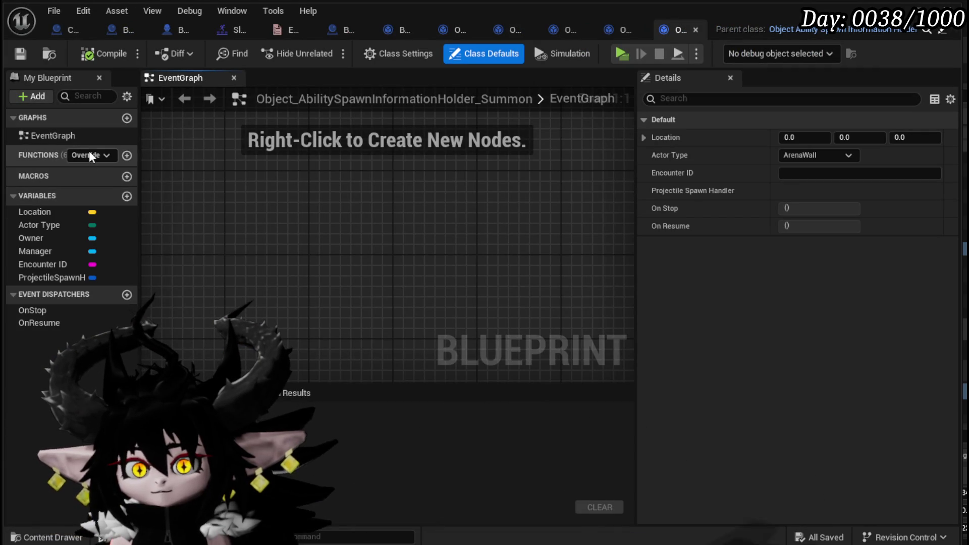
Override SpawnAction in the Summon holder and remove the Parent: SpawnAction call.
left_click(90, 153)
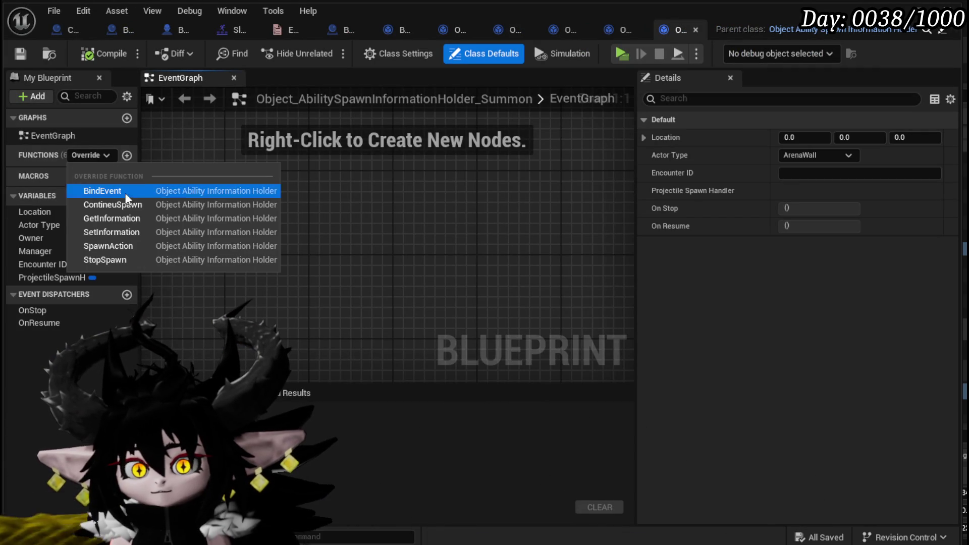
left_click(117, 247)
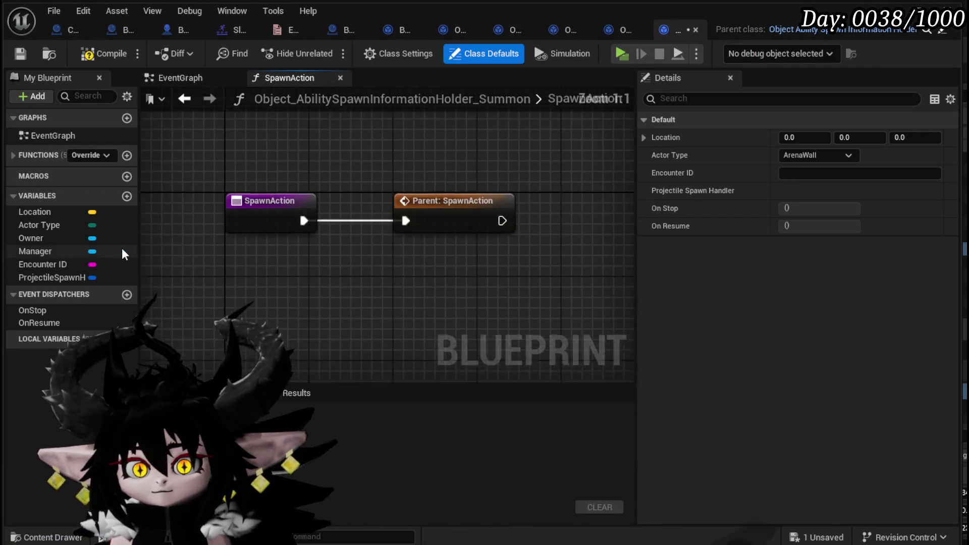
key("Delete")
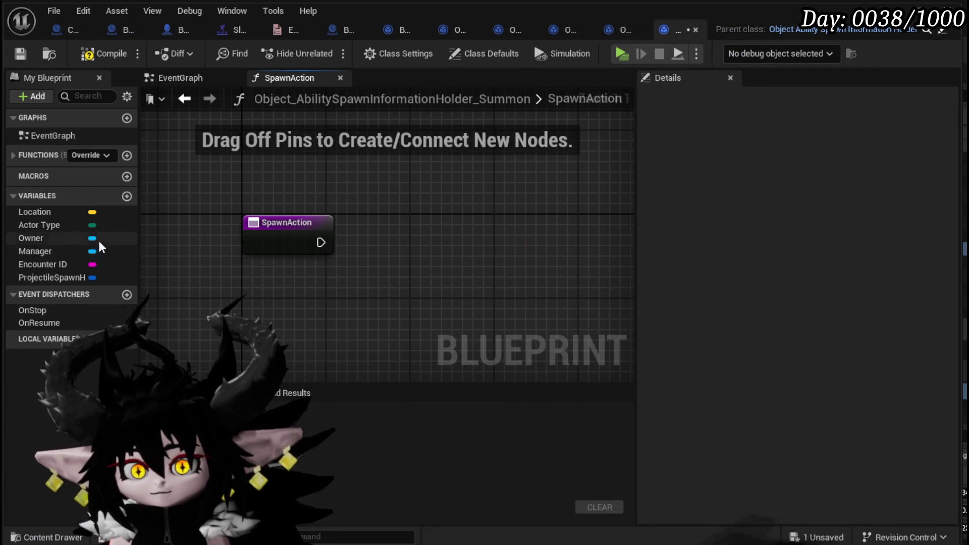
Wire SpawnAction to Enemy Spawn Summon called on a Manager getter, then compile.
left_click_drag(52, 250, 254, 164)
left_click(278, 187)
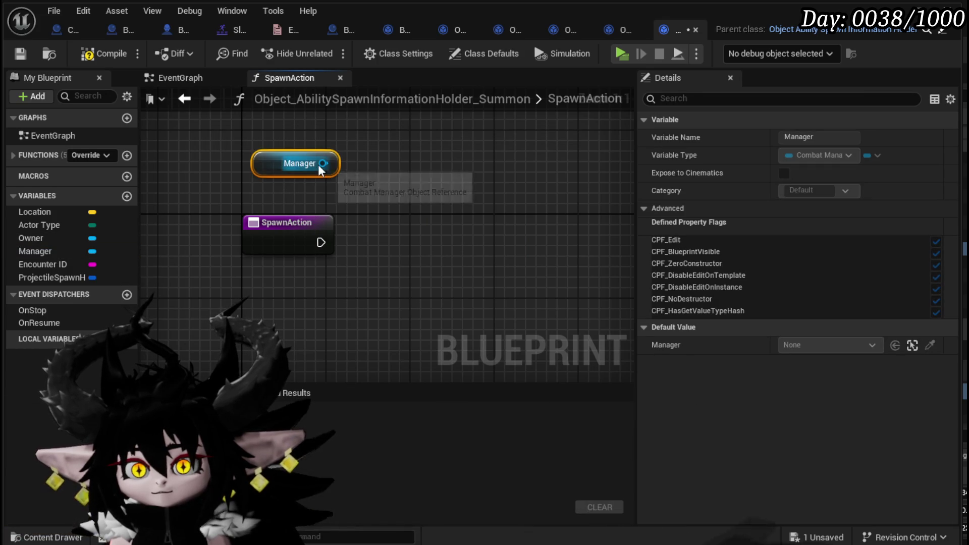
left_click_drag(323, 164, 389, 179)
type("Spawn")
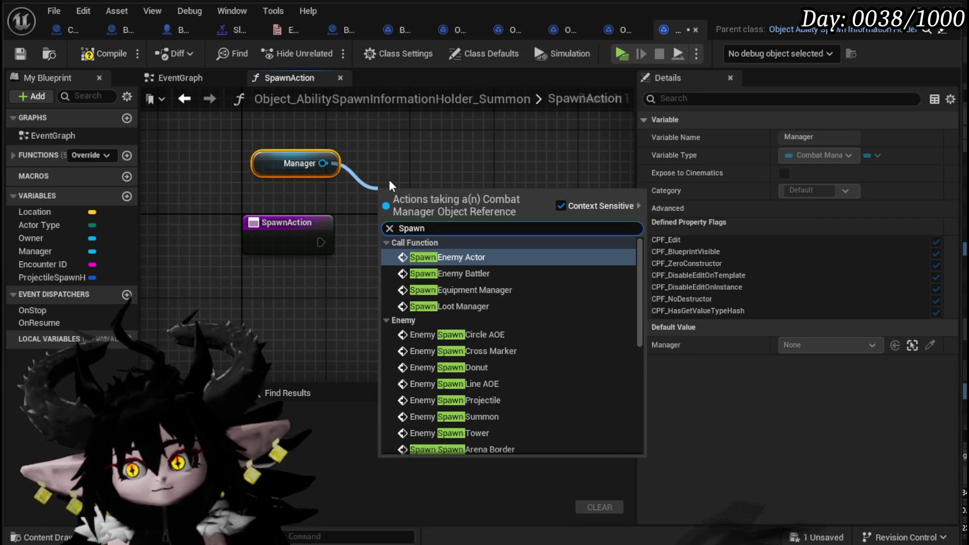
type(" sum")
key("Return")
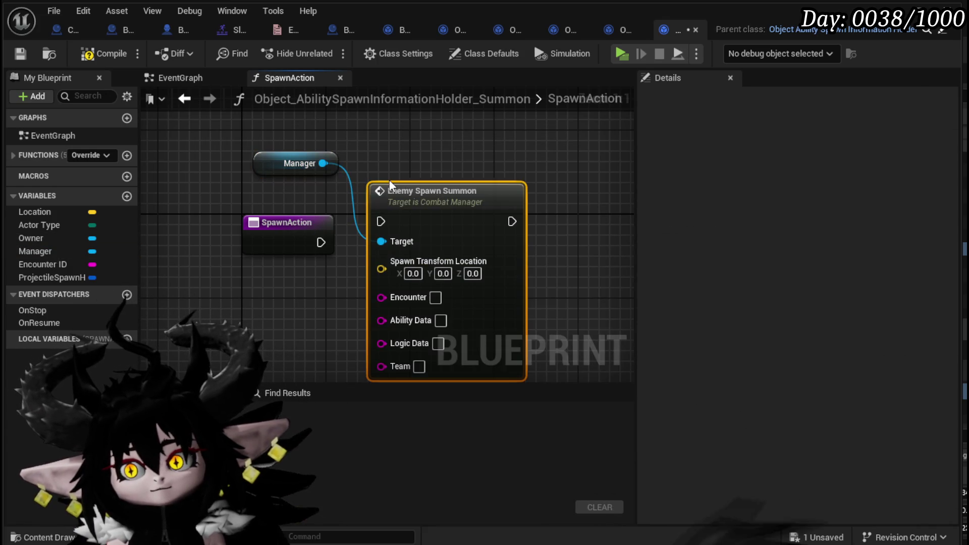
left_click_drag(322, 243, 357, 222)
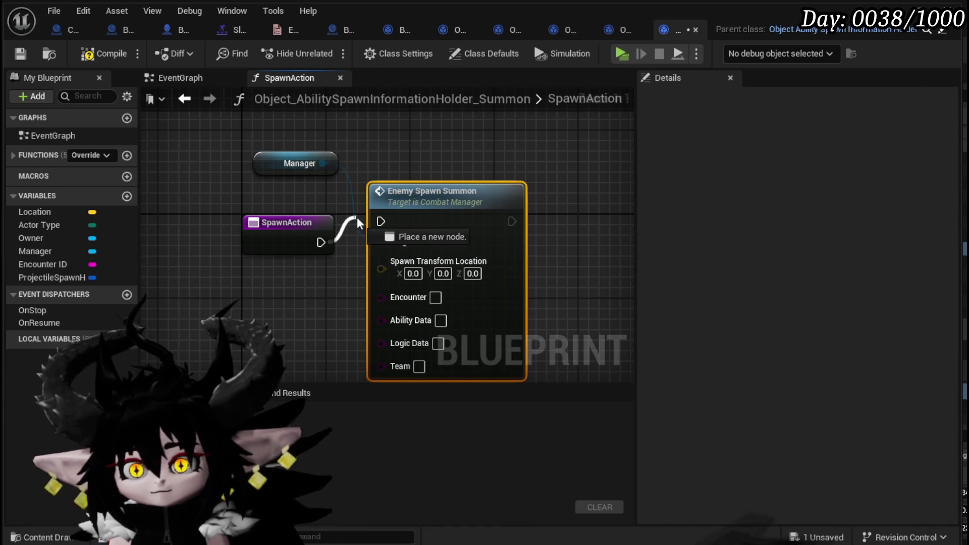
left_click_drag(420, 225, 452, 247)
left_click_drag(297, 163, 465, 182)
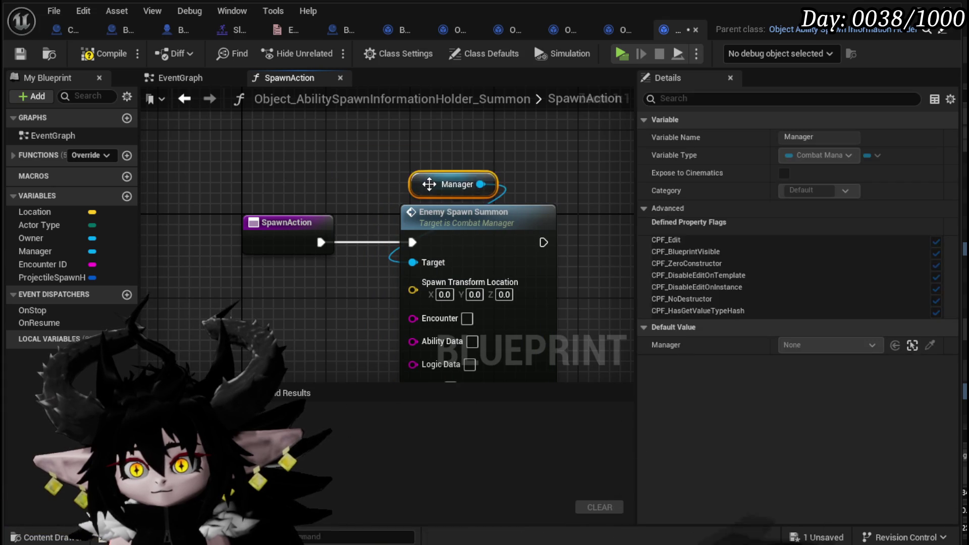
scroll(446, 162, "down", 1)
scroll(362, 150, "down", 2)
left_click(87, 55)
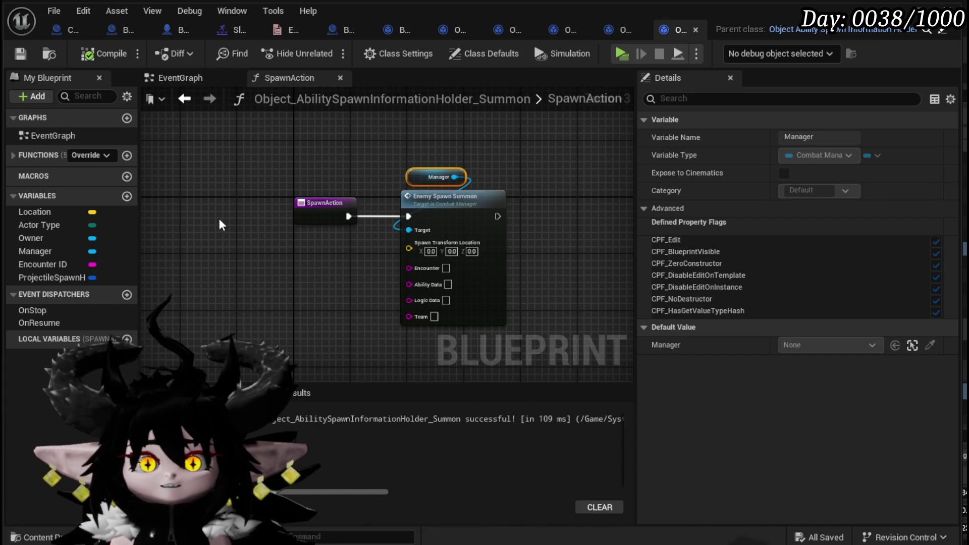
scroll(373, 294, "up", 2)
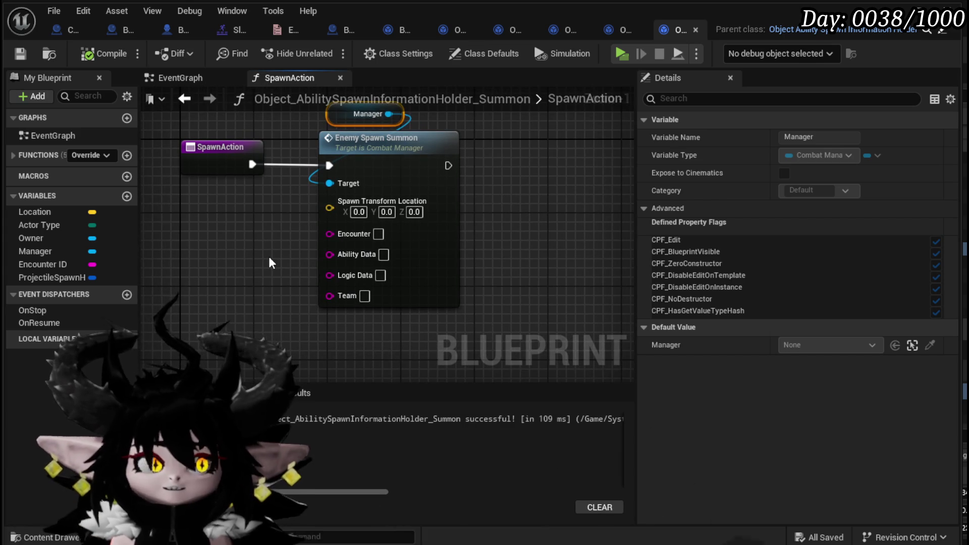
mouse_move(269, 256)
left_mouse_down()
mouse_move(248, 232)
mouse_move(267, 272)
left_mouse_up()
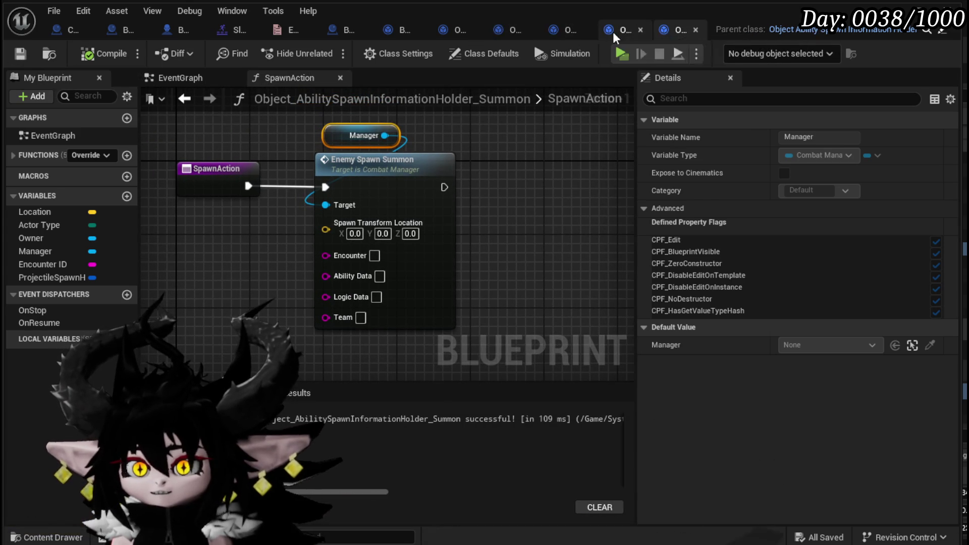
In the Tower holder, place the Manager node above Enemy Spawn Tower and save.
left_click(612, 32)
left_click_drag(322, 200, 298, 281)
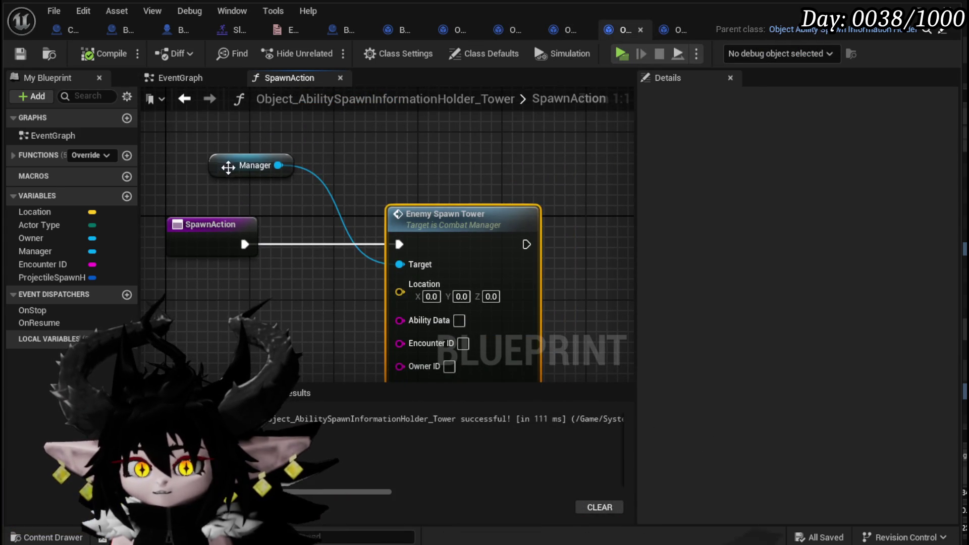
left_click_drag(227, 168, 404, 176)
left_click(21, 53)
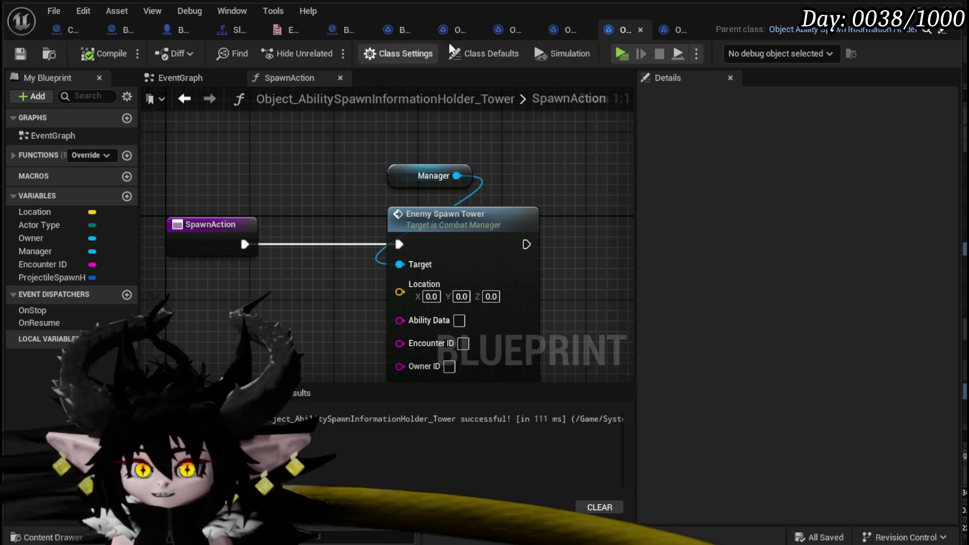
Check the Arena holder, then tidy Combat_Manager's Spawn_SpawnArenaBorder graph and save it.
left_click(567, 32)
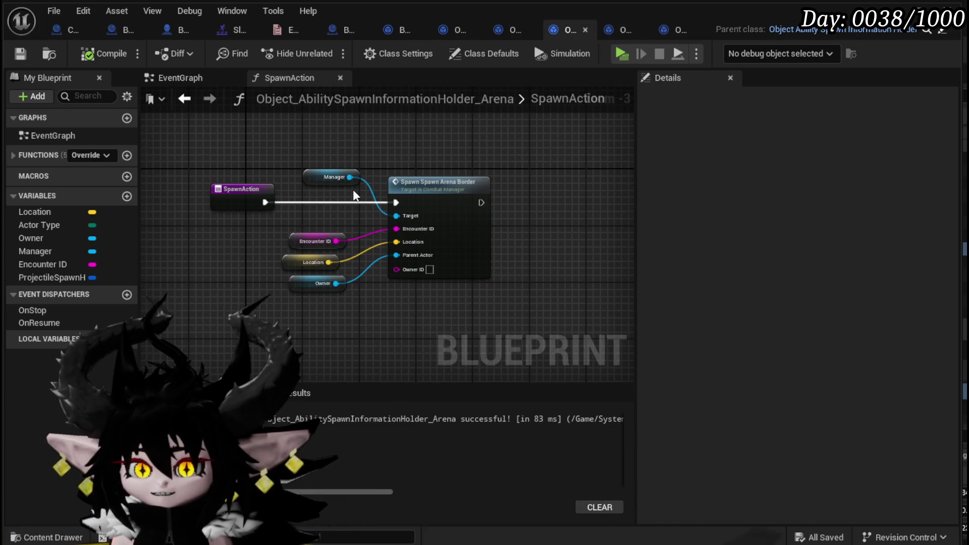
left_click(52, 29)
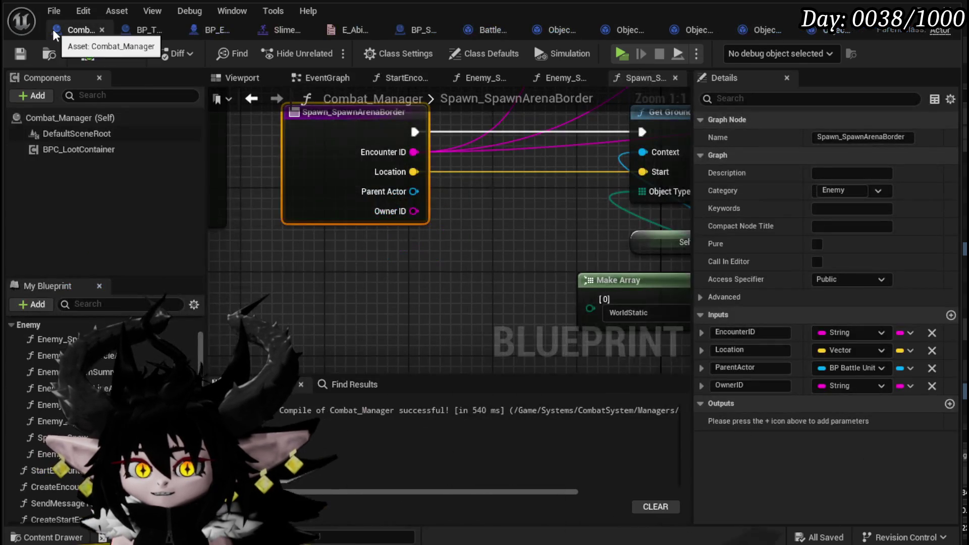
scroll(502, 222, "down", 2)
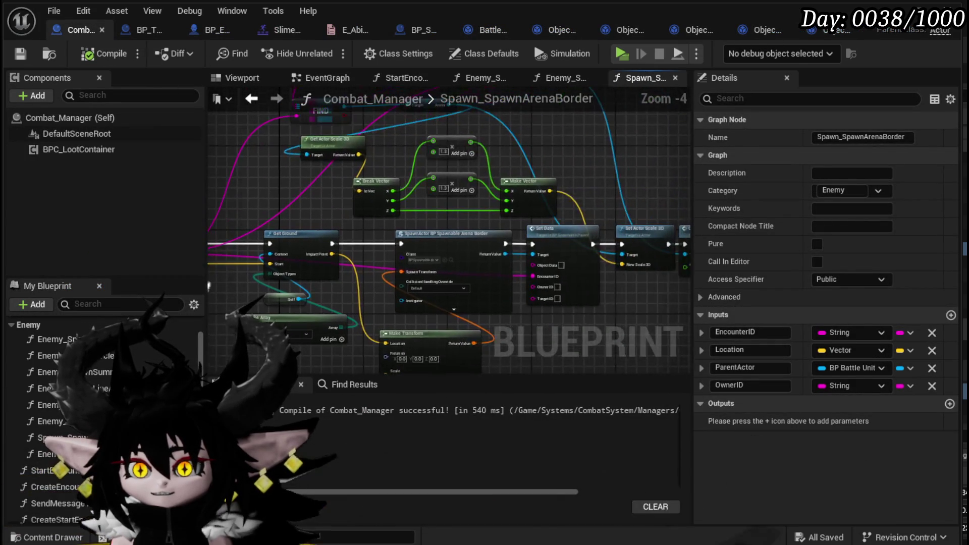
mouse_move(215, 280)
left_mouse_down()
mouse_move(598, 294)
mouse_move(372, 268)
mouse_move(678, 254)
mouse_move(711, 262)
left_mouse_up()
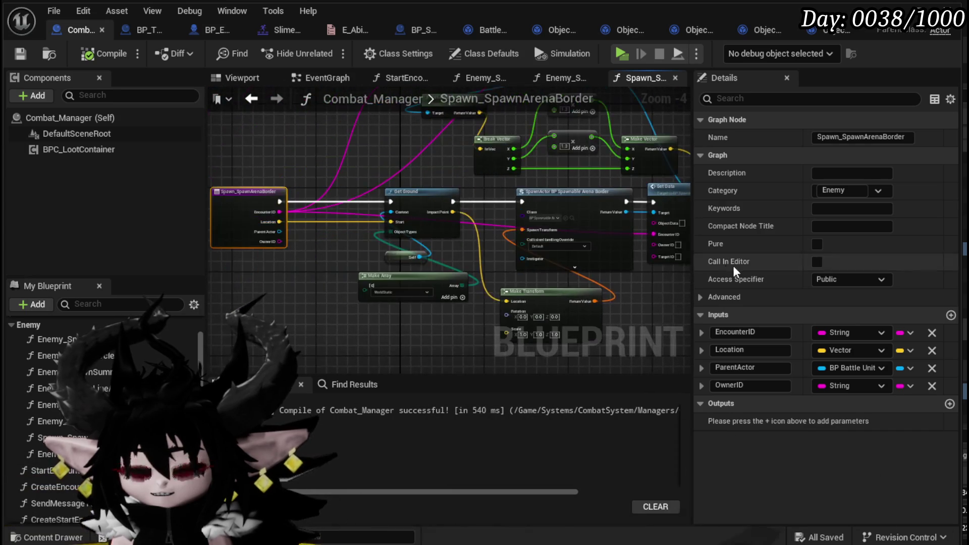
left_click_drag(298, 247, 297, 227)
left_click_drag(314, 191, 21, 178)
scroll(395, 293, "up", 3)
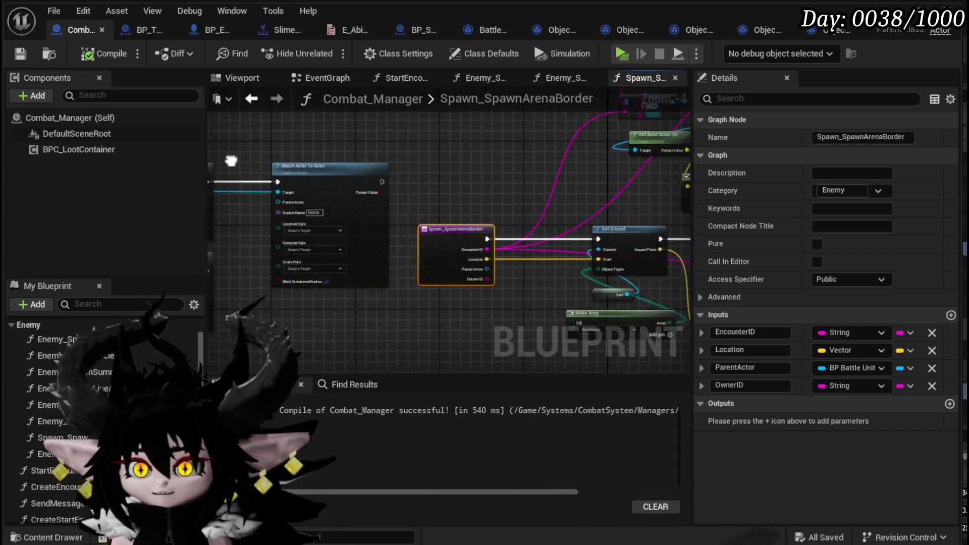
mouse_move(391, 268)
left_mouse_down()
mouse_move(400, 280)
mouse_move(340, 271)
left_mouse_up()
scroll(400, 280, "down", 1)
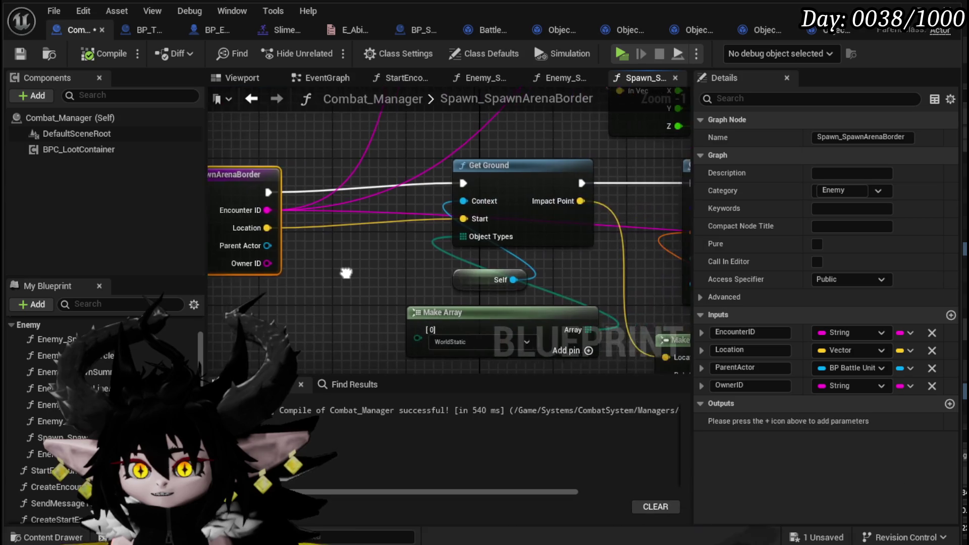
left_click(340, 272)
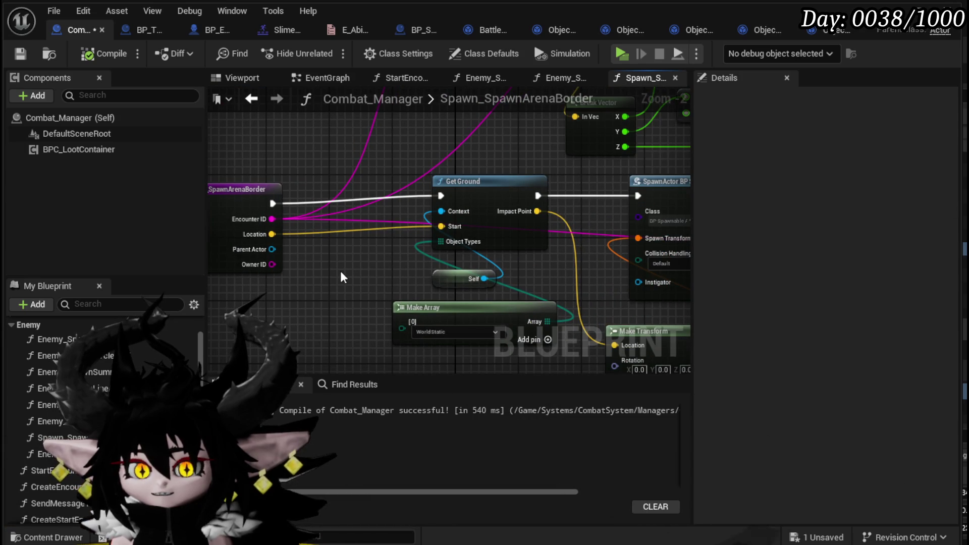
left_click(13, 54)
left_click(206, 30)
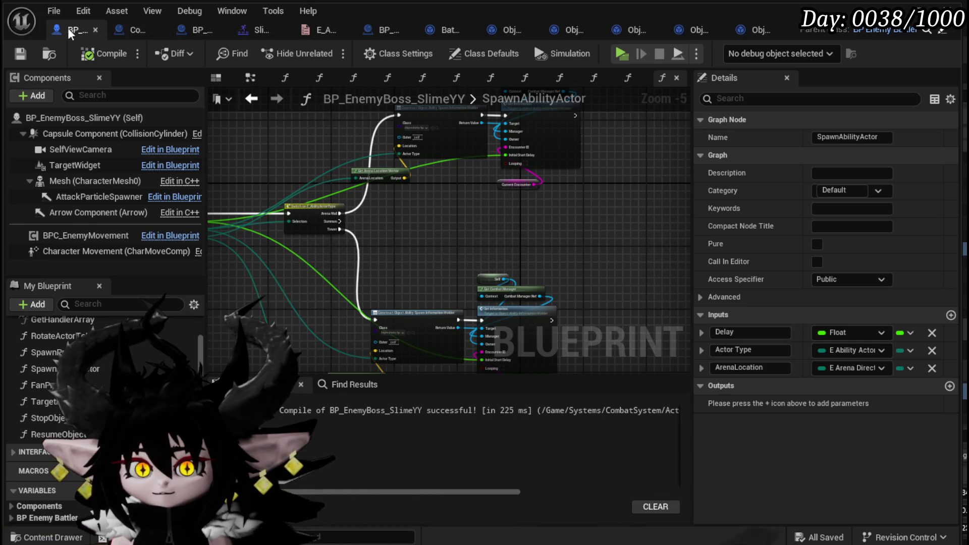
Pan and zoom around the slime boss's SpawnAbilityActor graph to look over its nodes.
scroll(434, 190, "up", 2)
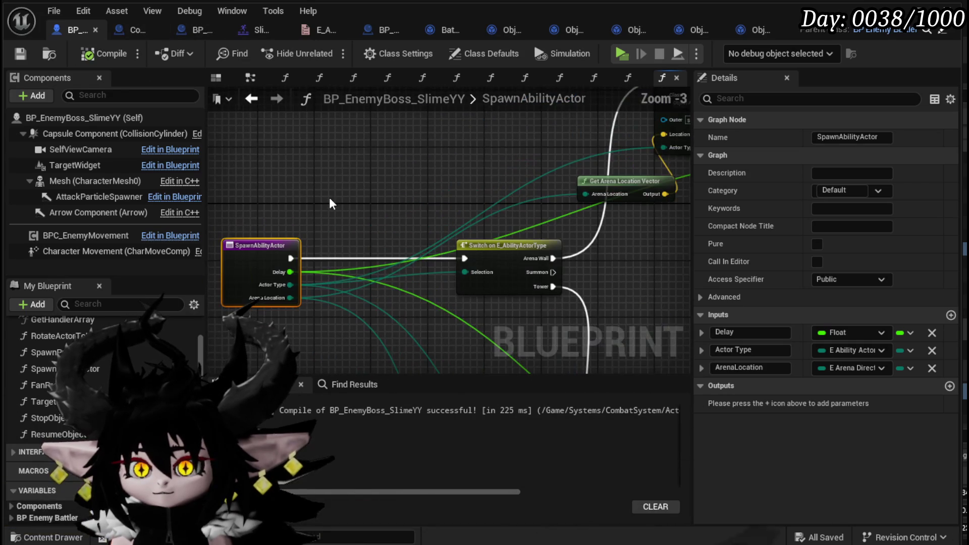
scroll(376, 190, "down", 2)
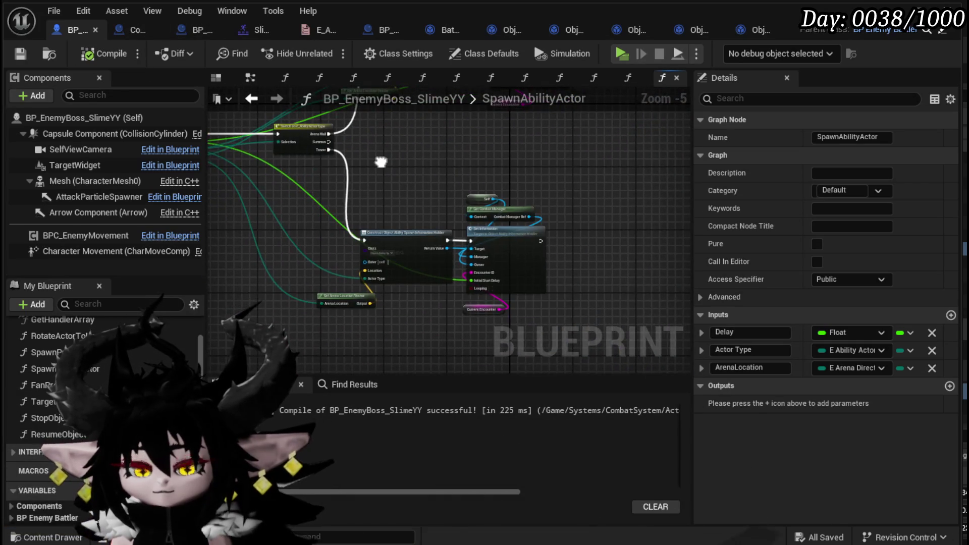
mouse_move(462, 190)
left_mouse_down()
mouse_move(504, 204)
mouse_move(469, 258)
left_mouse_up()
left_click(248, 273)
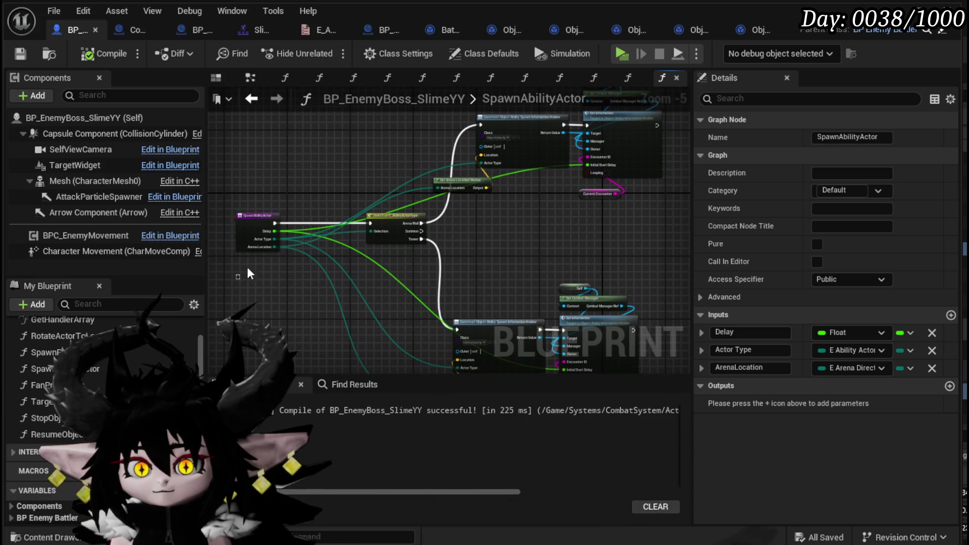
left_click(491, 241)
scroll(489, 240, "up", 3)
scroll(488, 240, "down", 2)
mouse_move(489, 240)
left_mouse_down()
mouse_move(447, 159)
mouse_move(578, 217)
left_mouse_up()
left_click_drag(252, 256, 417, 174)
left_click(399, 139)
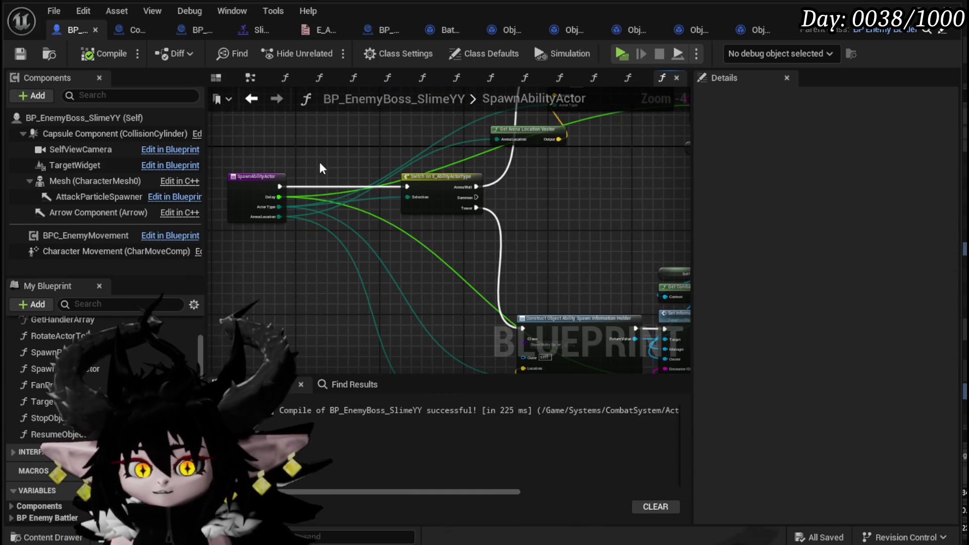
left_click_drag(320, 162, 327, 271)
Move the Get Arena Location Vector node up-left and select the SpawnAbilityActor entry node.
left_click_drag(378, 223, 324, 187)
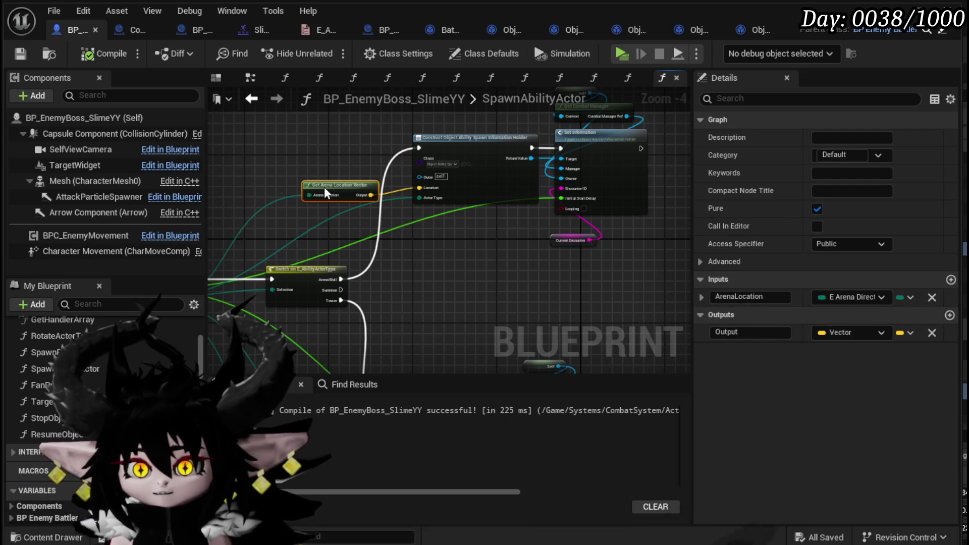
scroll(431, 243, "up", 2)
left_click_drag(430, 239, 357, 223)
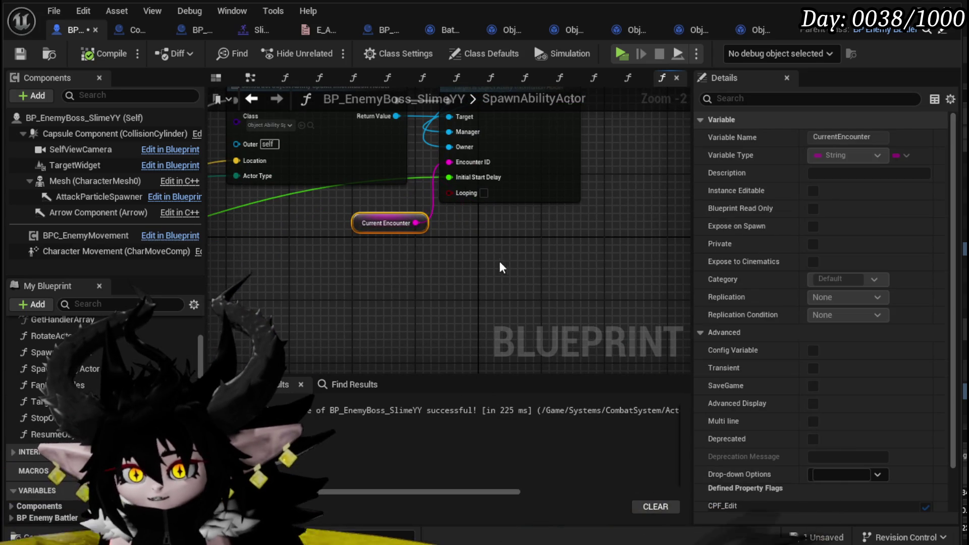
mouse_move(505, 198)
left_mouse_down()
mouse_move(469, 279)
mouse_move(531, 259)
left_mouse_up()
scroll(531, 259, "down", 2)
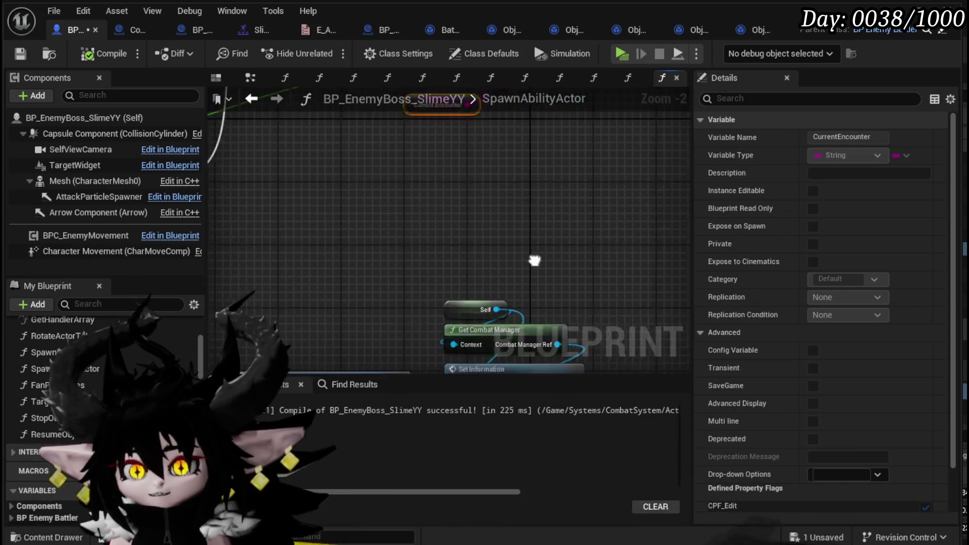
scroll(534, 103, "up", 2)
scroll(535, 103, "down", 3)
left_click_drag(534, 103, 618, 295)
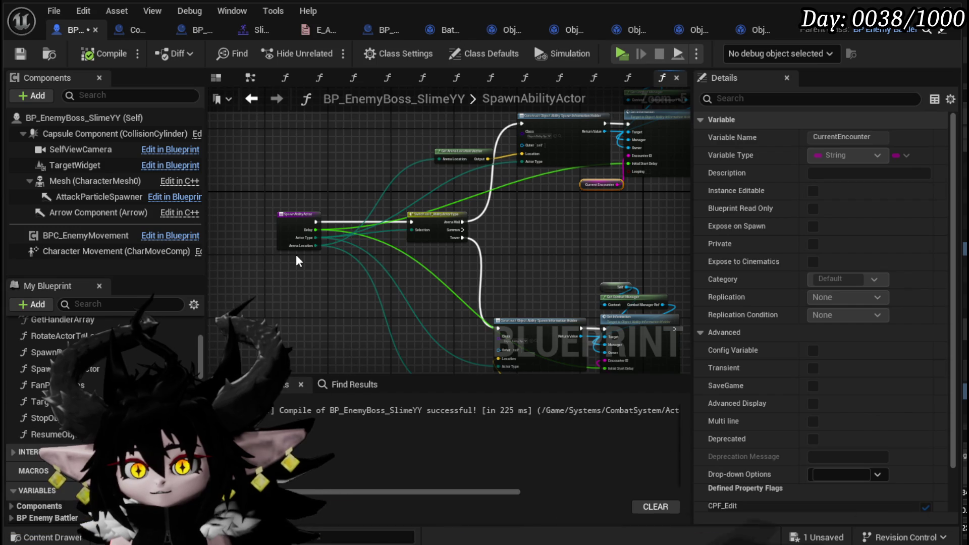
left_click(298, 238)
scroll(434, 246, "up", 1)
scroll(438, 243, "up", 3)
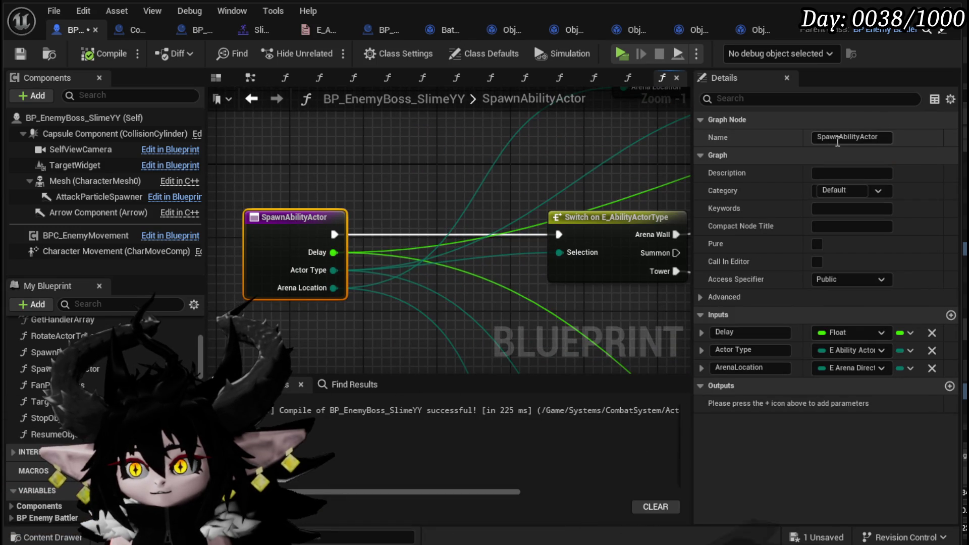
Rename the function to SpawnArenaBorder.
left_click_drag(843, 137, 860, 138)
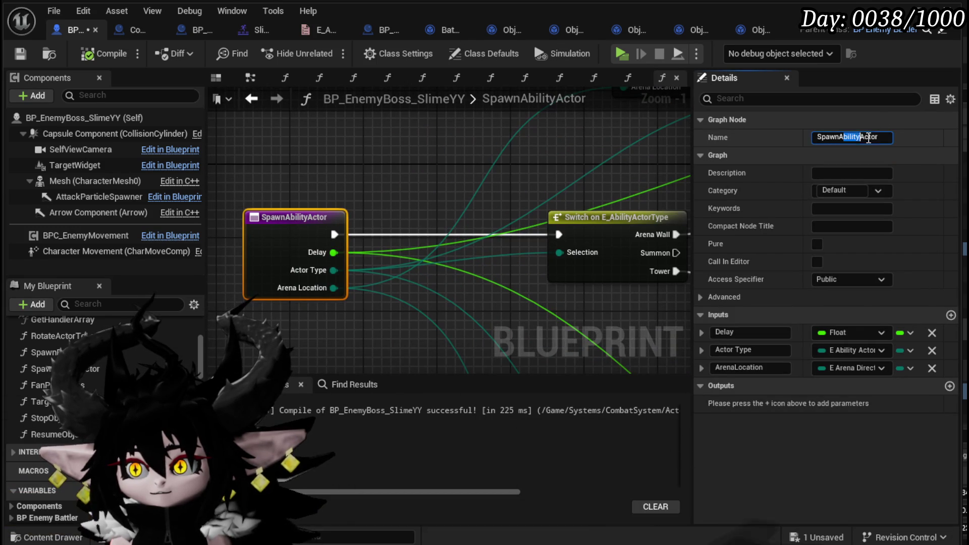
key("BackSpace")
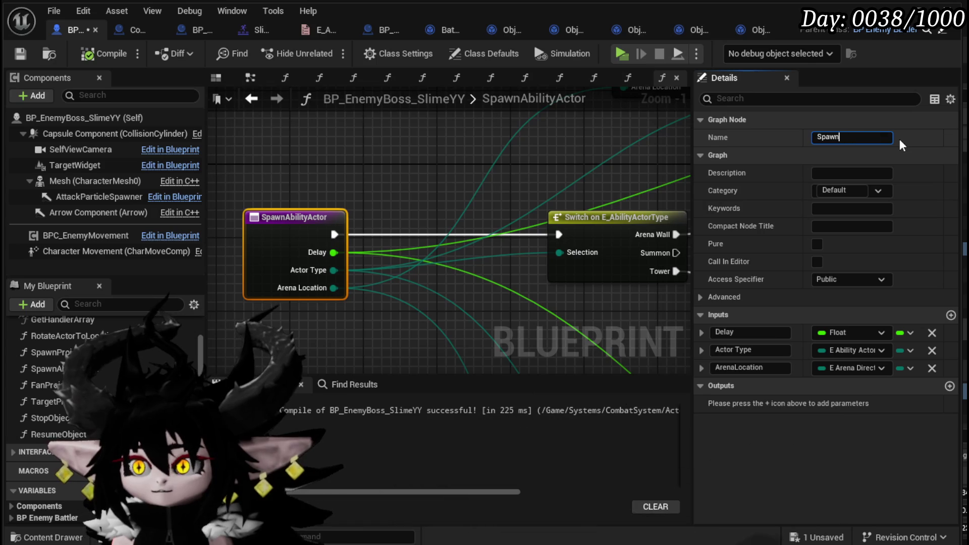
type("ArenaBorder")
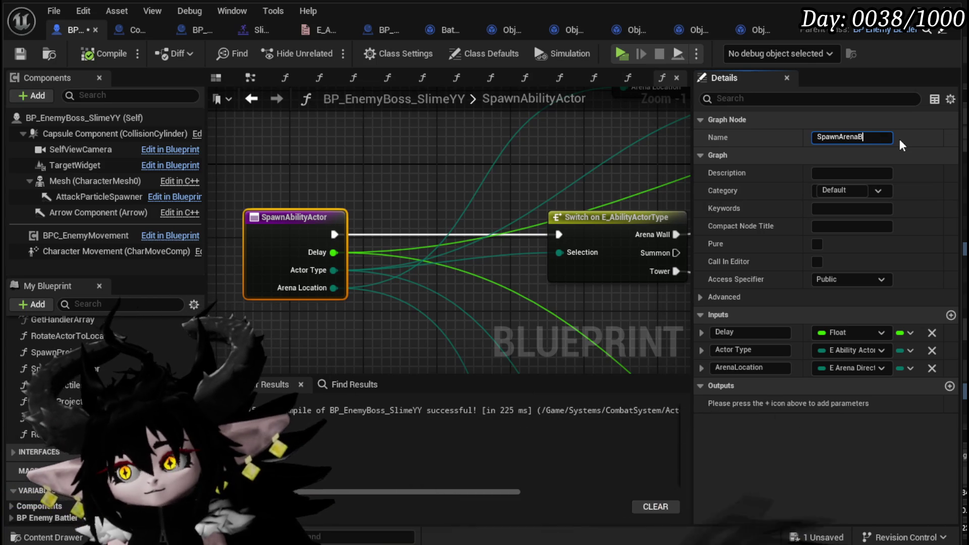
key("Return")
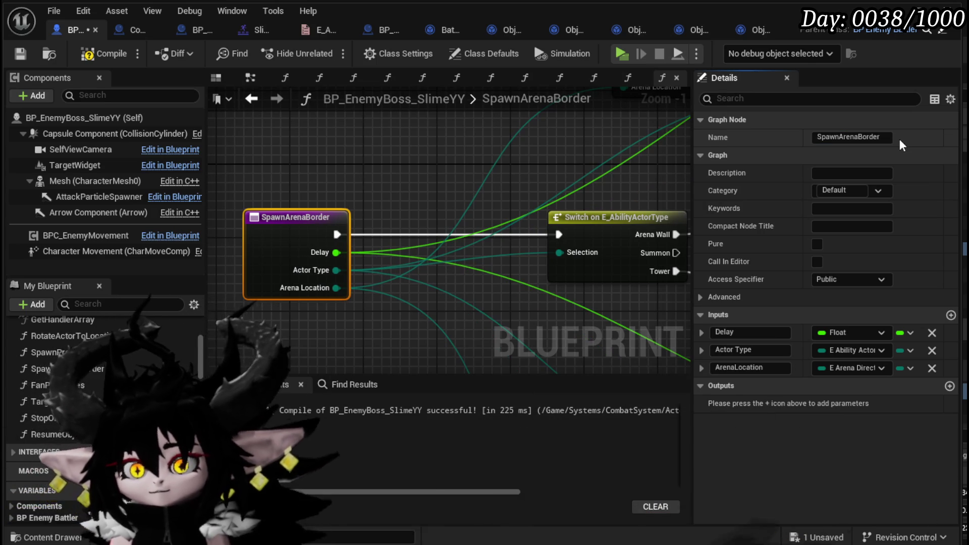
Move the SpawnArenaBorder entry node up-left and wire its exec directly into the Construct Object node.
scroll(458, 170, "down", 3)
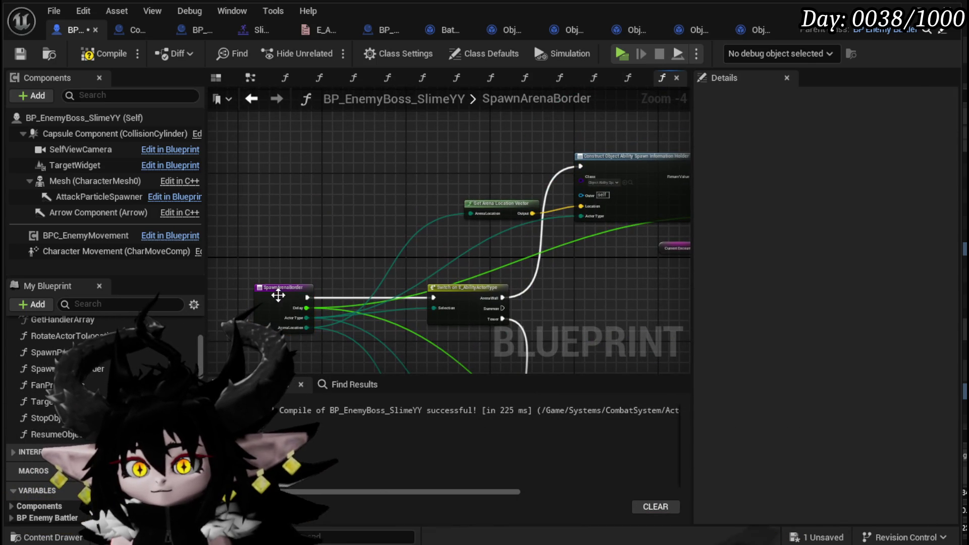
mouse_move(278, 288)
left_mouse_down()
mouse_move(283, 183)
mouse_move(582, 165)
left_mouse_up()
left_click_drag(300, 191, 301, 174)
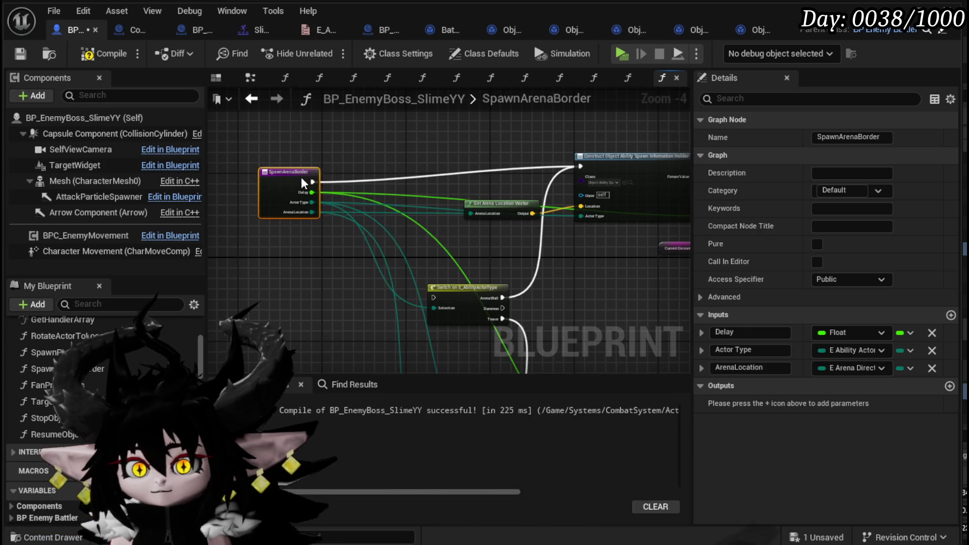
scroll(317, 176, "up", 1)
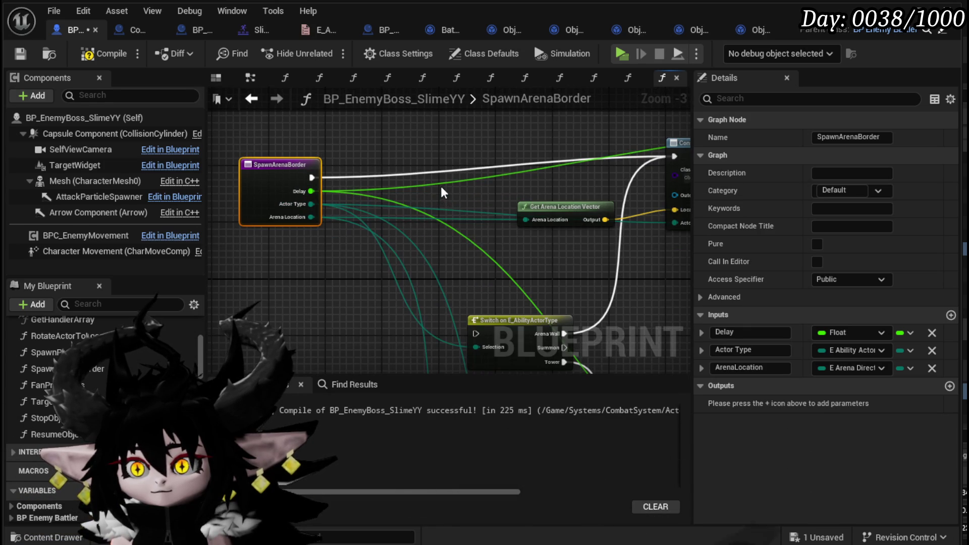
left_click_drag(440, 184, 516, 197)
left_click_drag(373, 183, 368, 168)
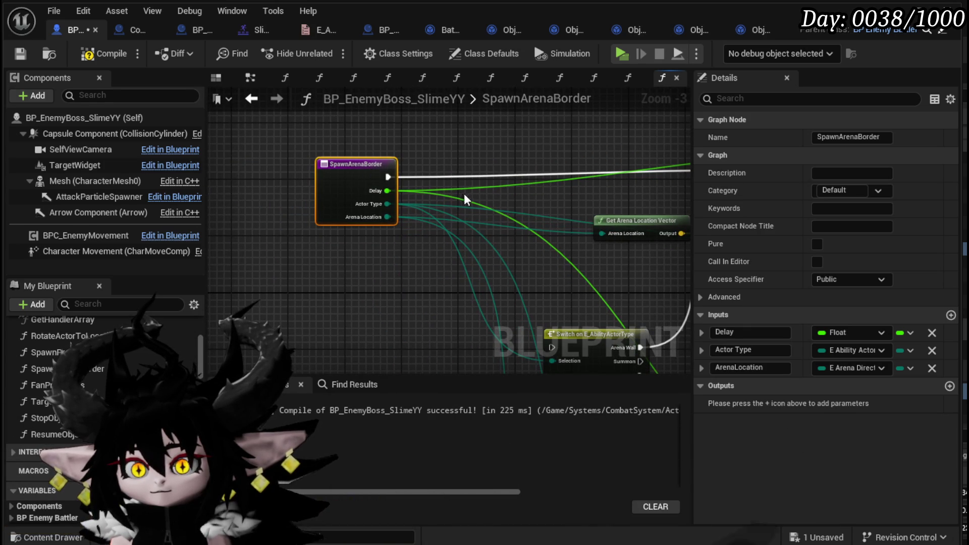
scroll(464, 193, "down", 1)
left_click_drag(464, 193, 465, 222)
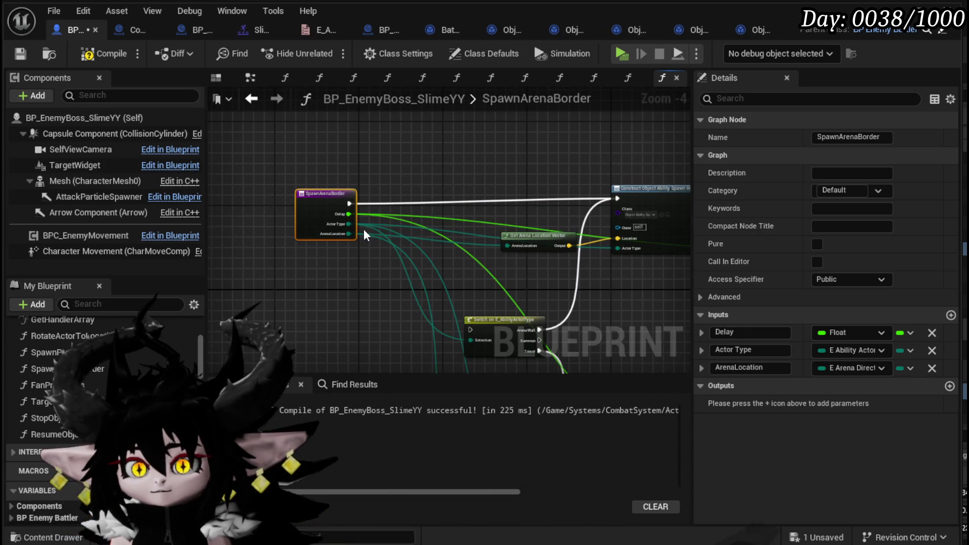
Break the Actor Type links, delete the Actor Type input, and save the boss blueprint.
left_click(348, 224, "alt")
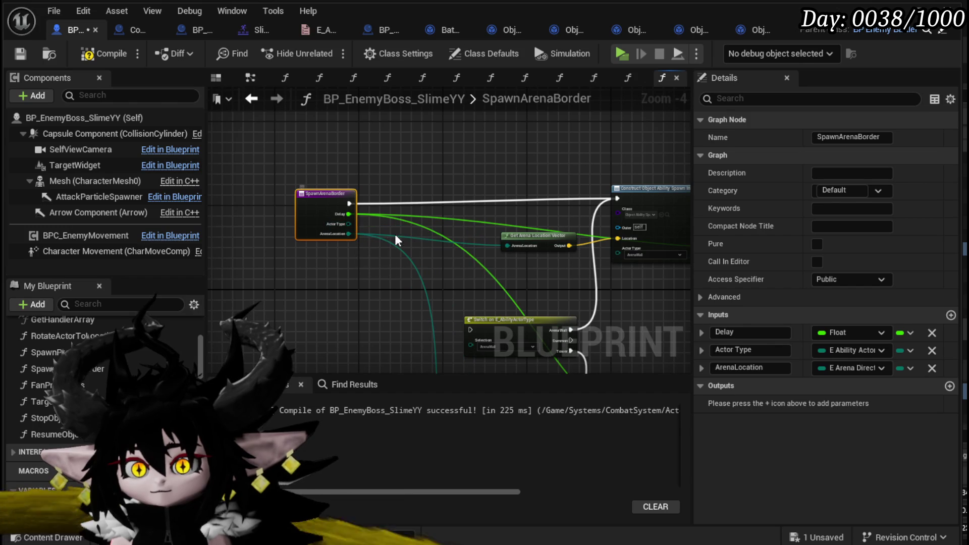
left_click(931, 350)
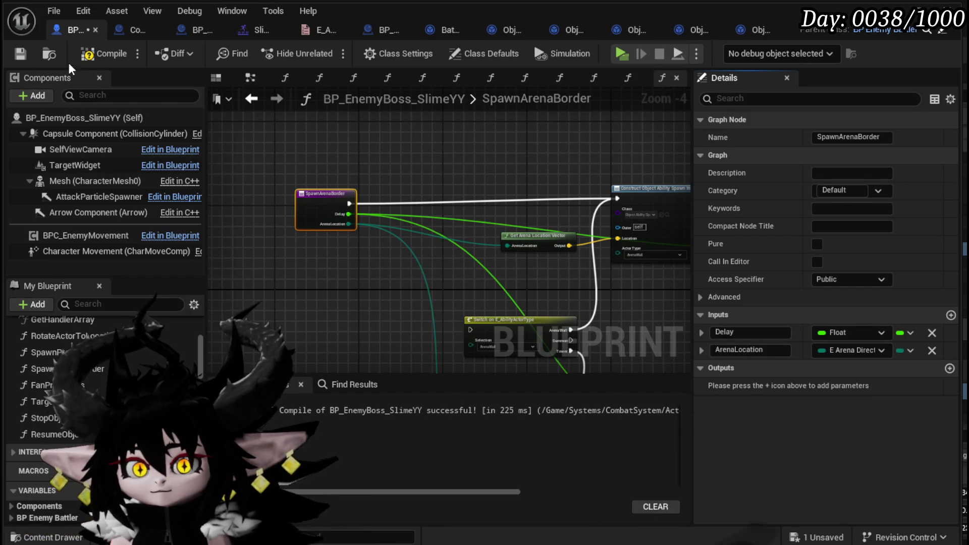
left_click(20, 53)
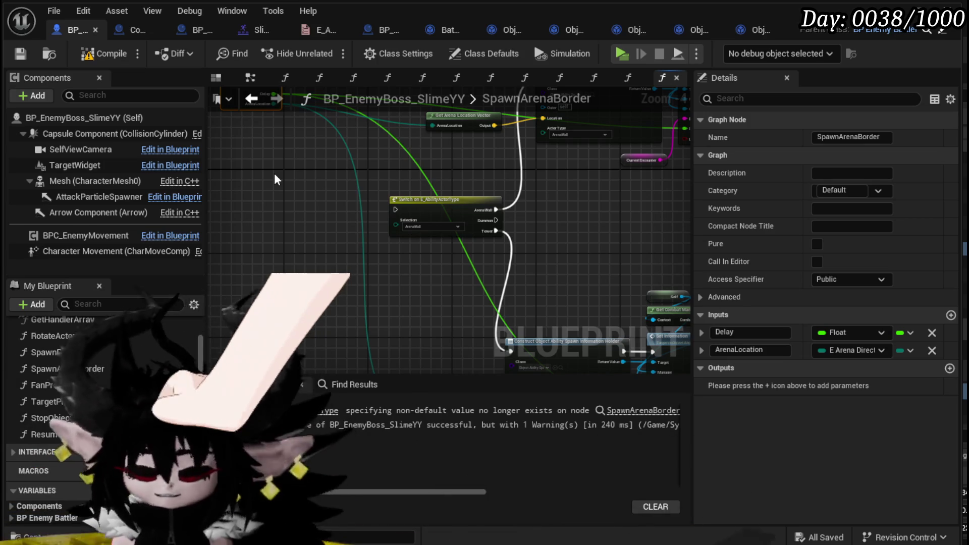
Pan and zoom the SpawnArenaBorder graph to view its Switch on E_AbilityActorType nodes.
mouse_move(366, 268)
left_mouse_down()
mouse_move(216, 151)
mouse_move(386, 229)
mouse_move(412, 259)
left_mouse_up()
scroll(217, 152, "down", 1)
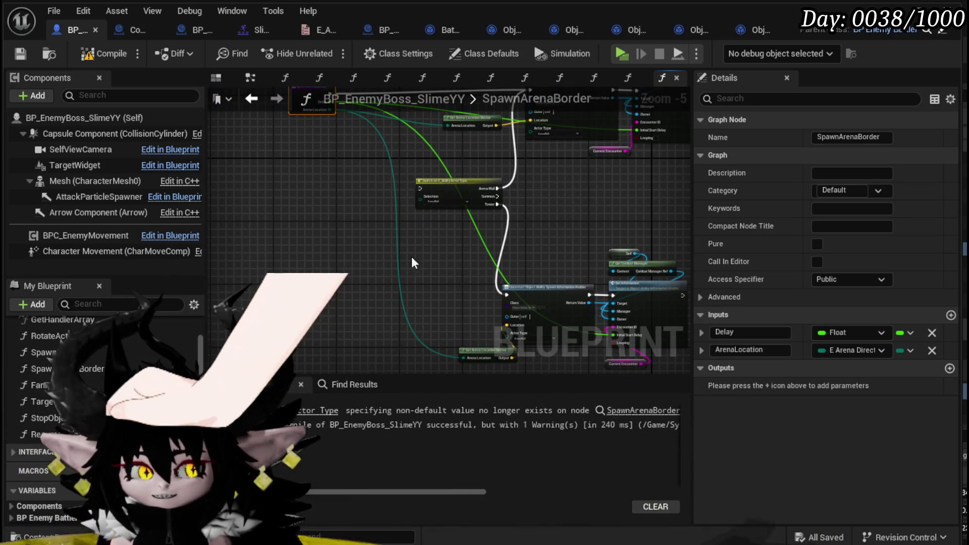
scroll(70, 426, "up", 3)
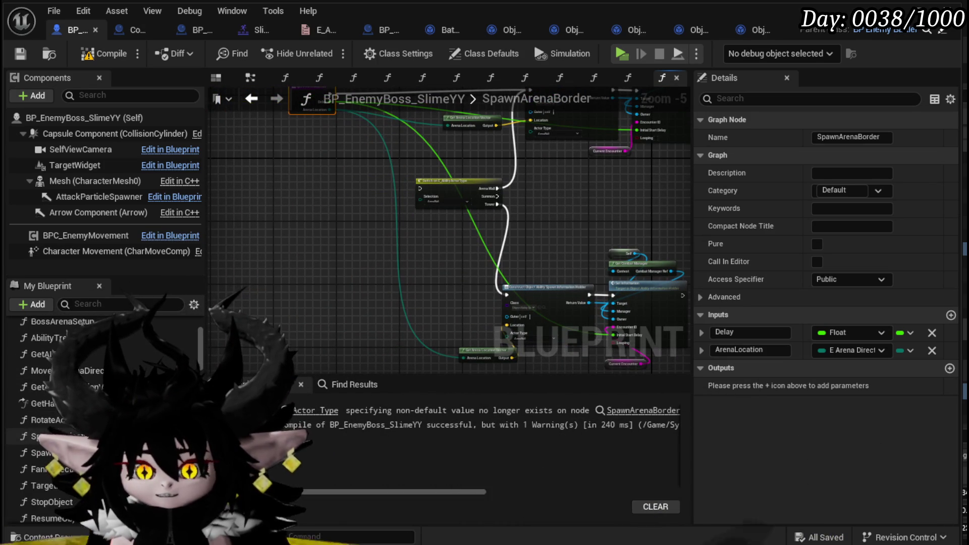
Add a new function named SpawnTower.
left_click(185, 338)
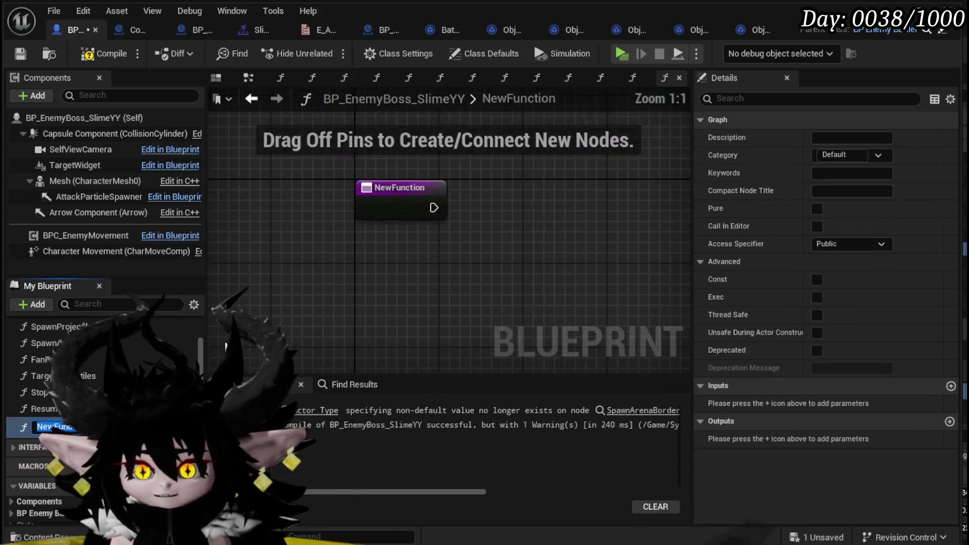
type("S")
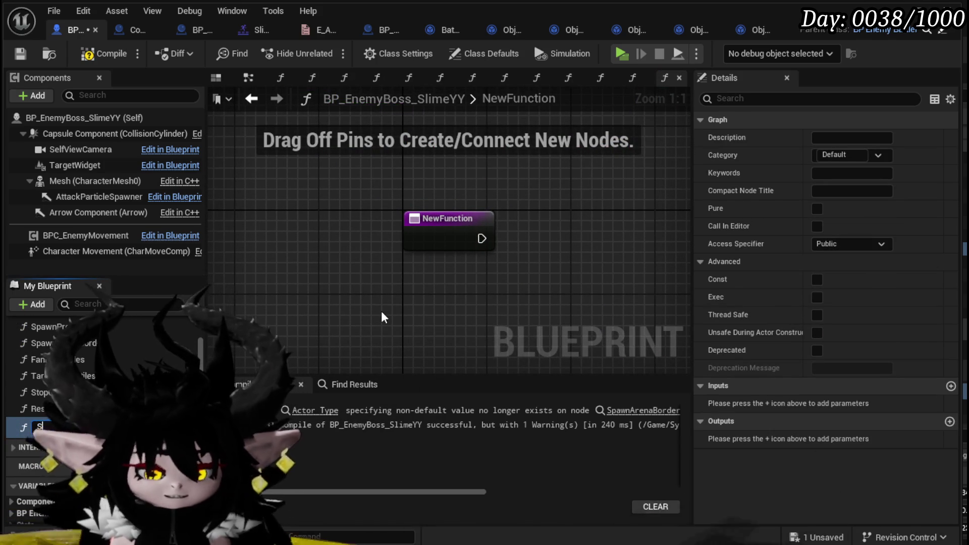
type("pa")
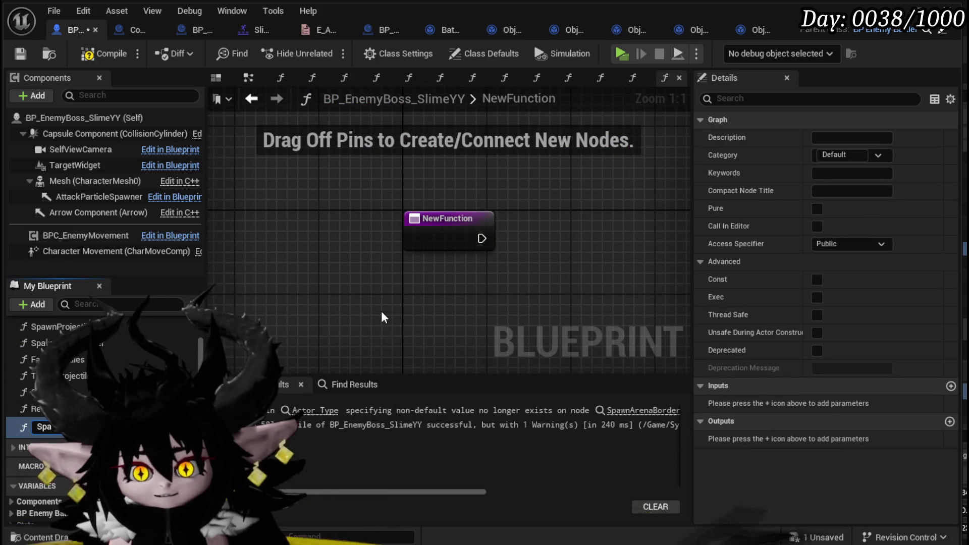
type("wnTower")
key("Return")
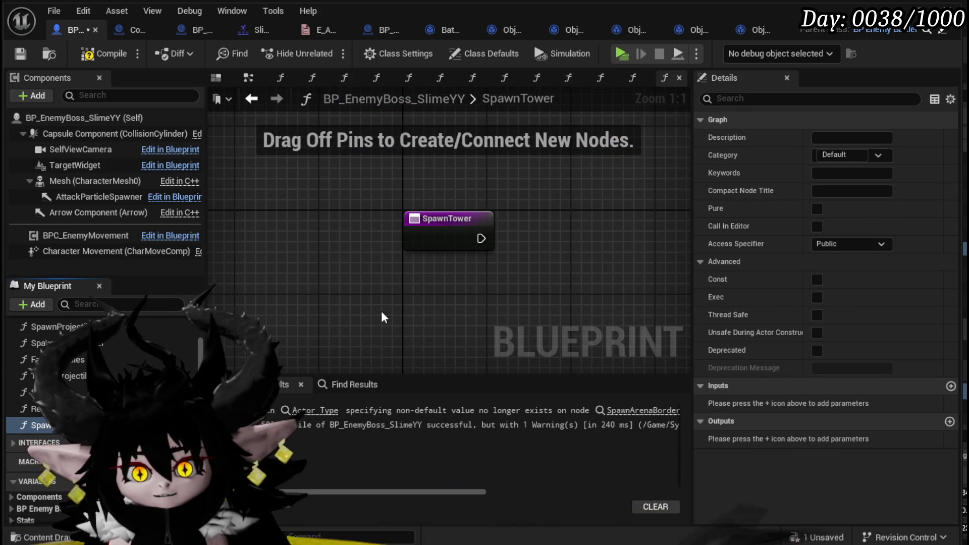
Add a second function named SpawnSummon, then compile and save the boss blueprint.
scroll(50, 353, "up", 5)
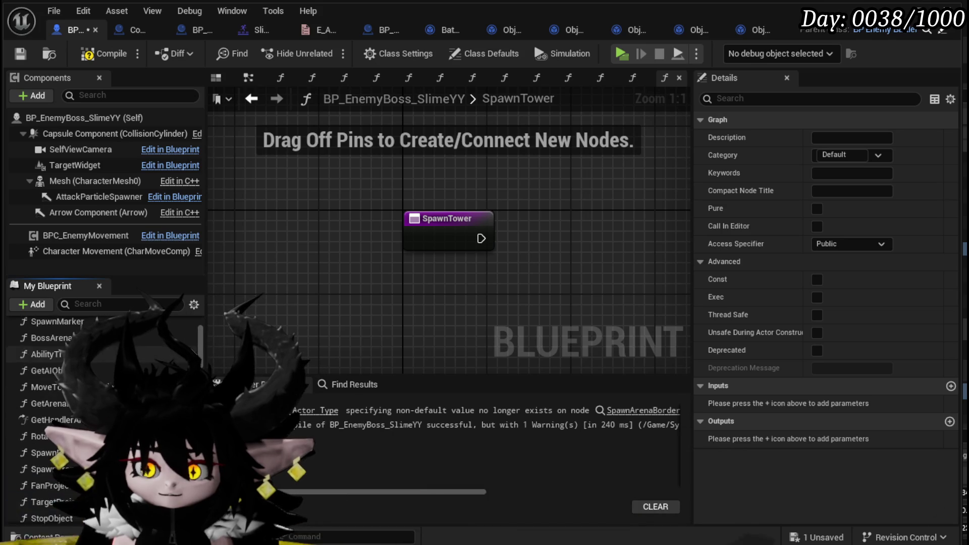
left_click(185, 333)
type("S")
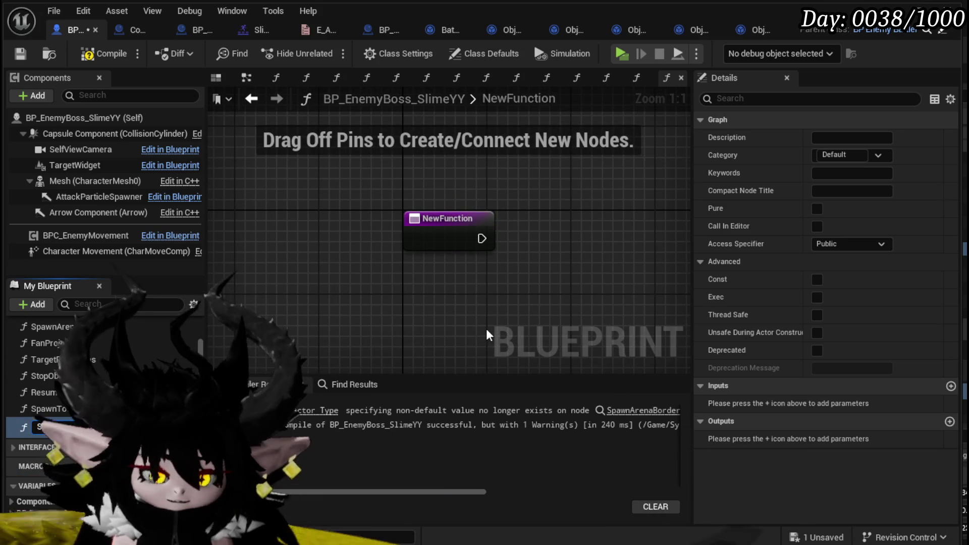
type("pawnSummon")
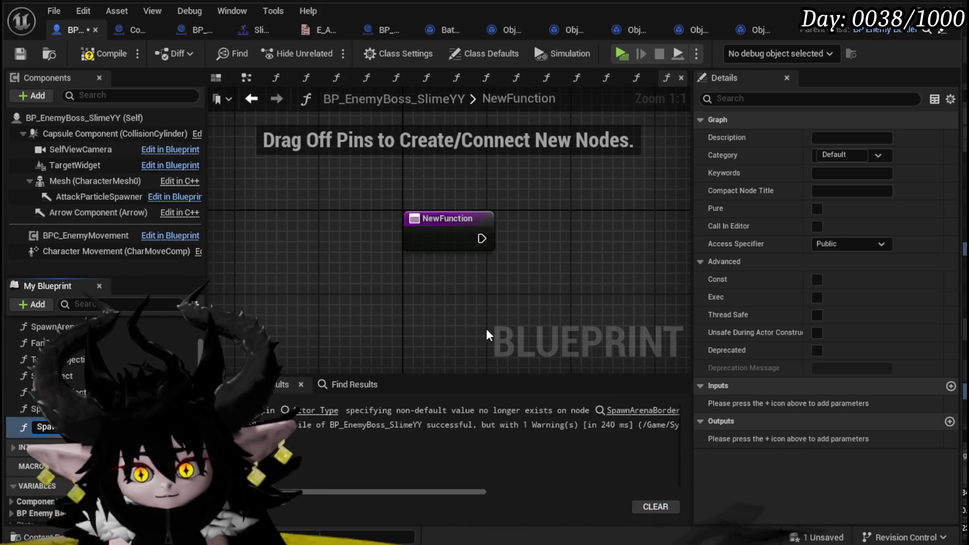
key("Return")
left_click(99, 54)
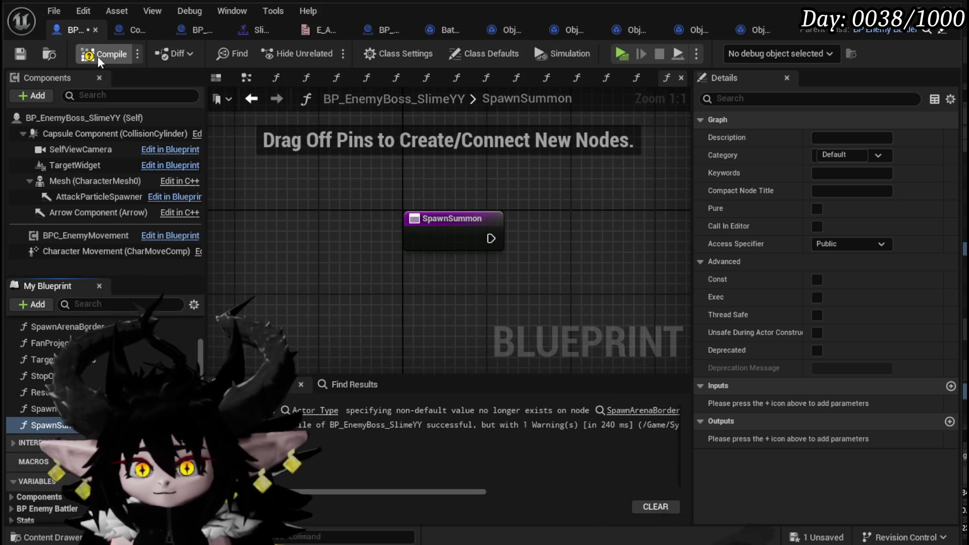
left_click(20, 57)
Refresh the Spawn Arena Border node to drop its stale Actor Type pin, then recompile and save.
left_click(319, 410)
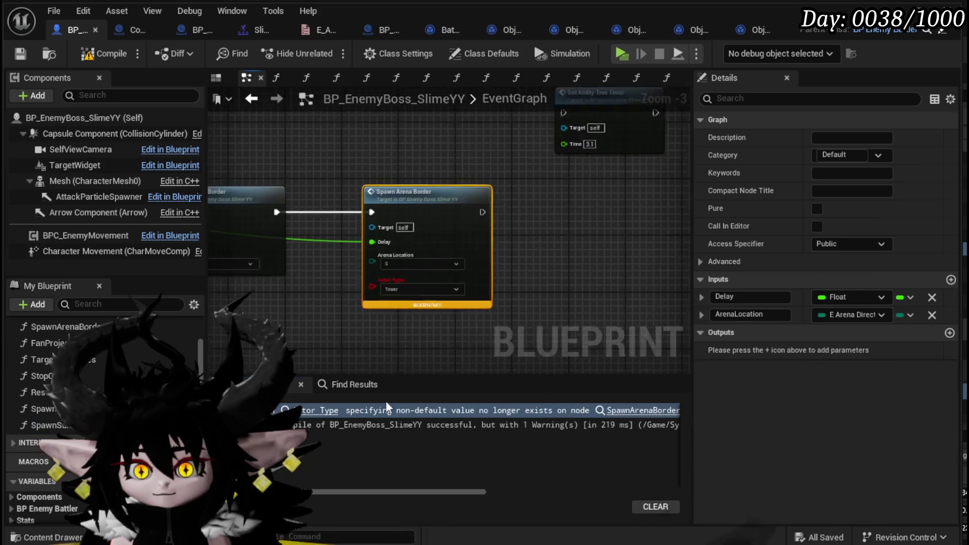
right_click(465, 180)
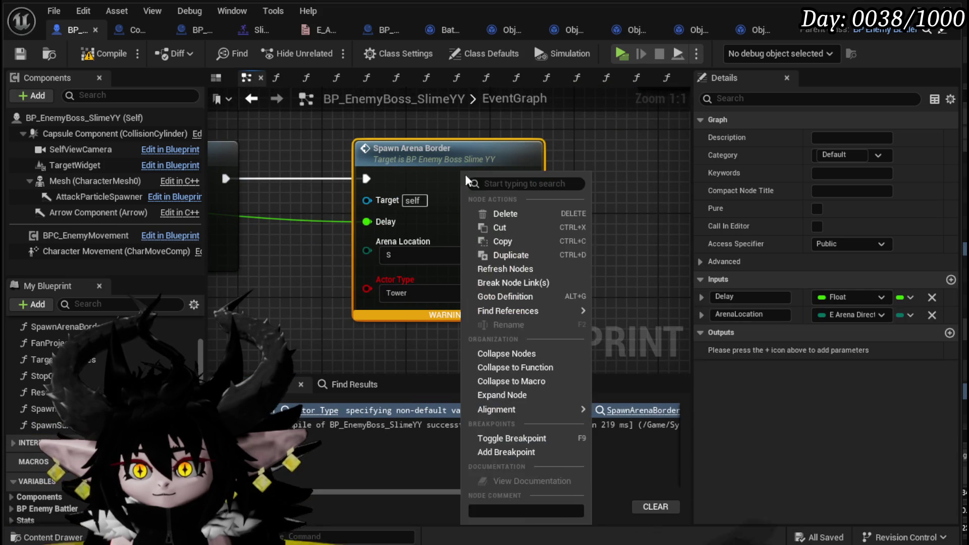
left_click(505, 269)
scroll(589, 274, "down", 3)
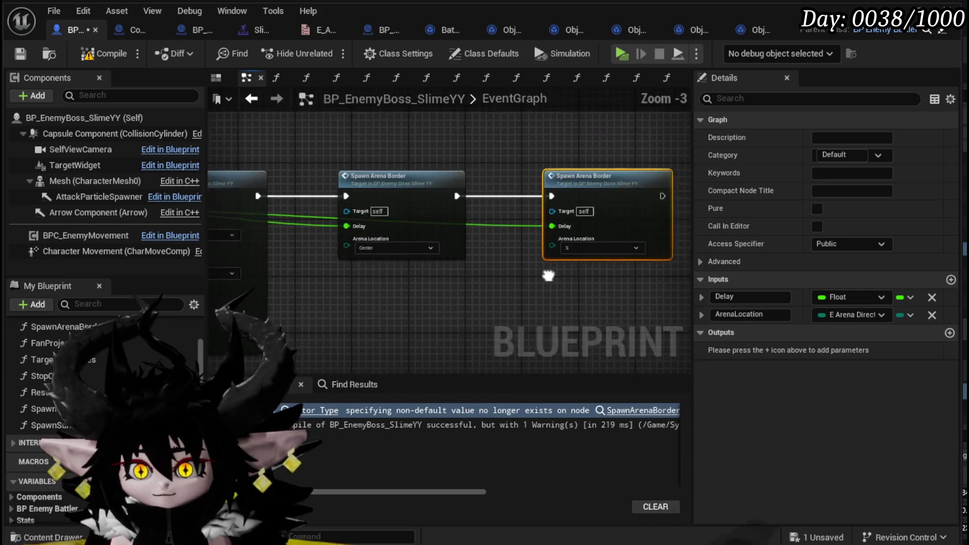
left_click(103, 54)
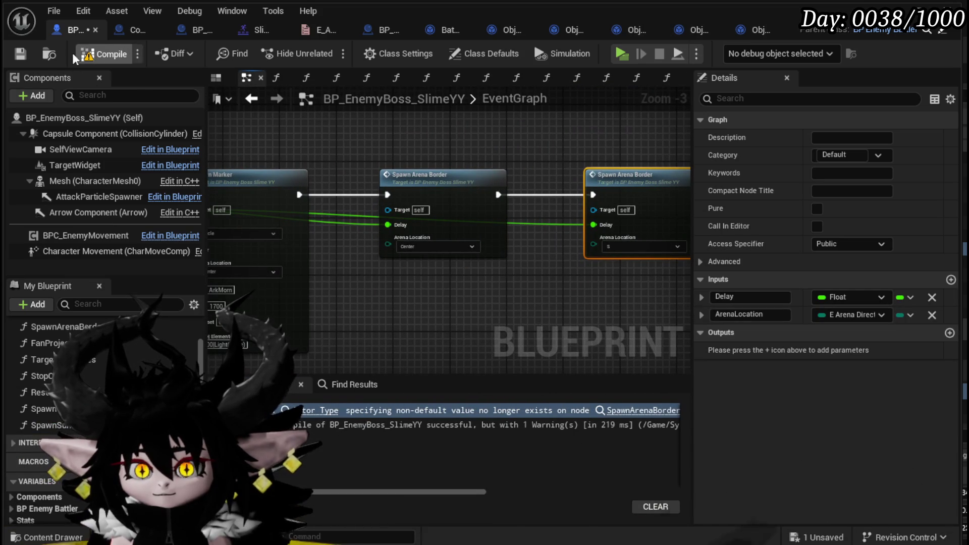
left_click(20, 54)
Place a SpawnTower call in the EventGraph and open the SpawnTower graph.
left_click_drag(577, 135, 436, 123)
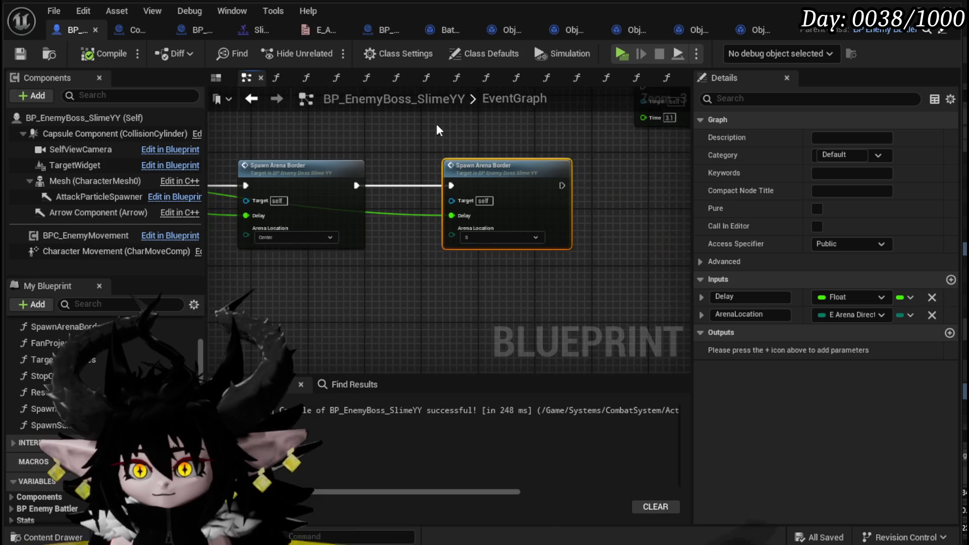
left_click_drag(46, 409, 437, 320)
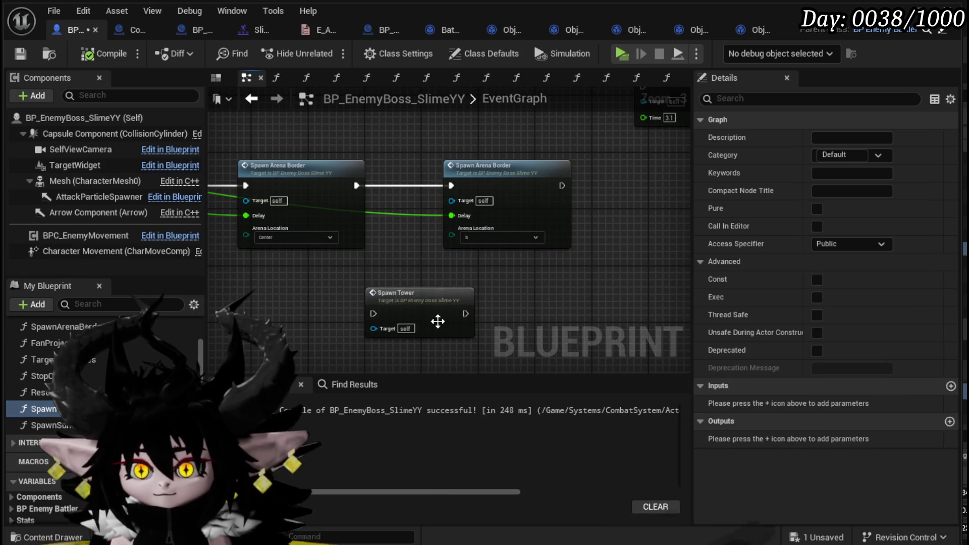
double_click(449, 320)
Add two input parameters to SpawnTower, naming the first Delay.
left_click(437, 229)
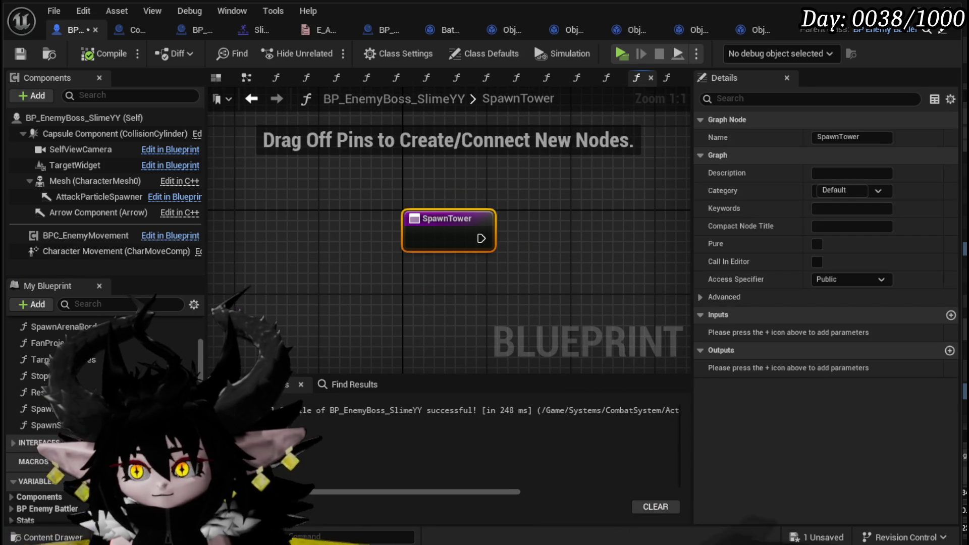
left_click(950, 315)
left_click(951, 315)
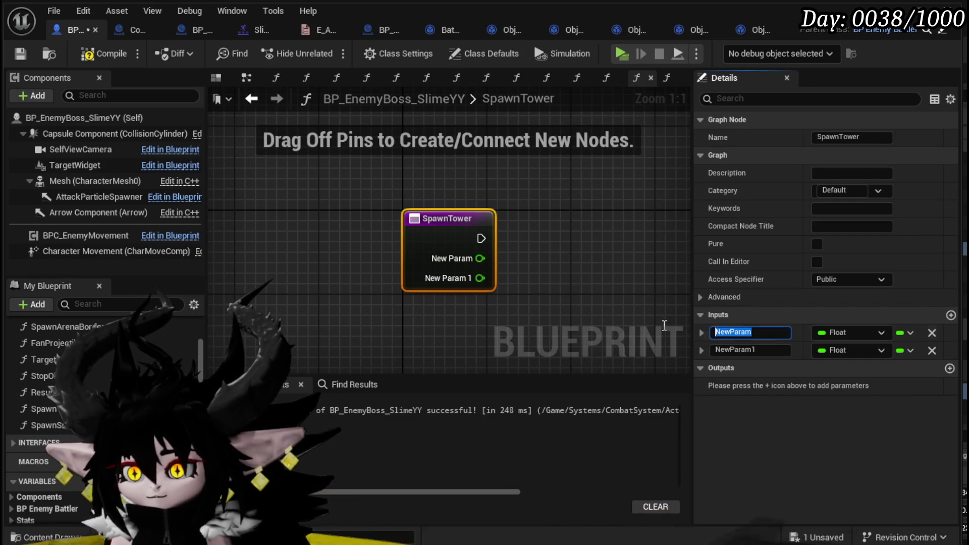
type("Delay")
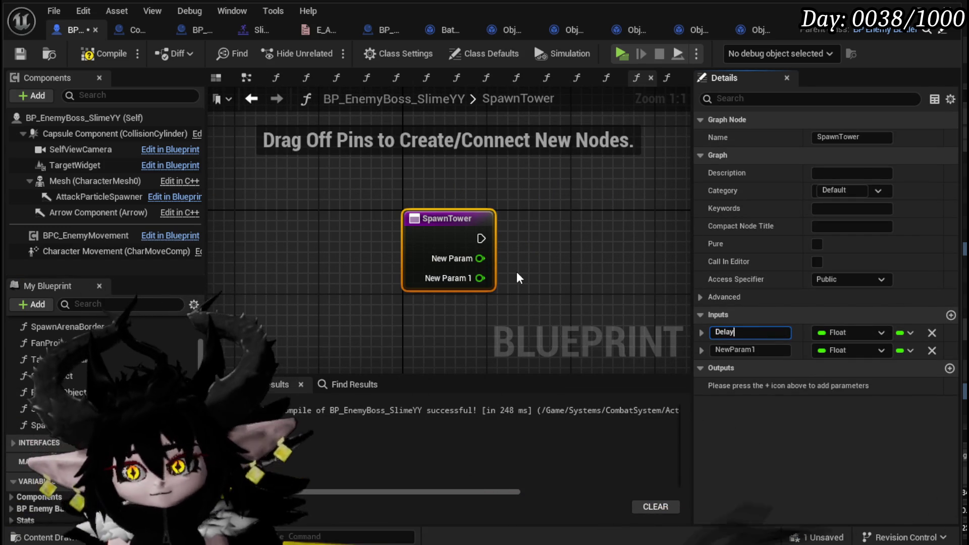
key("Return")
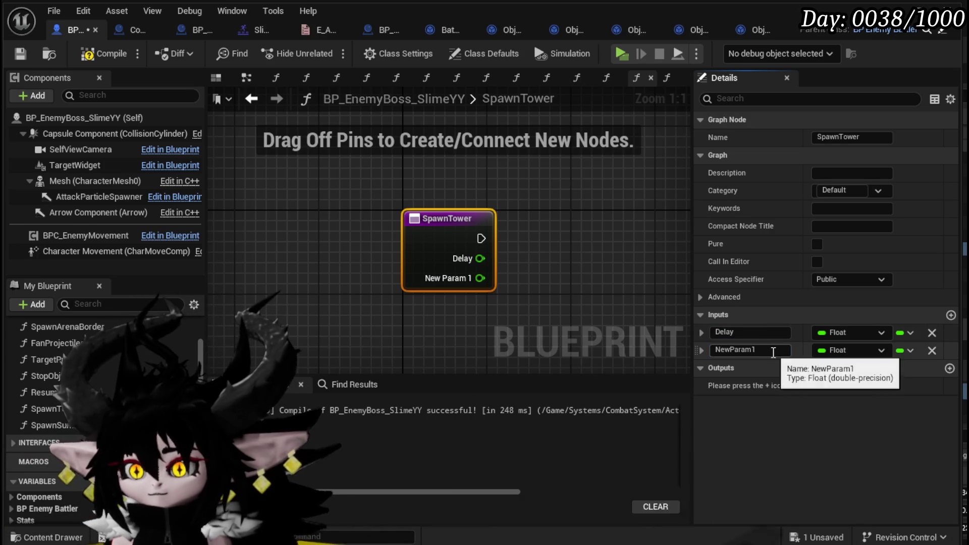
Rename the second input to Location and make it type E Arena Directions.
left_click(734, 349)
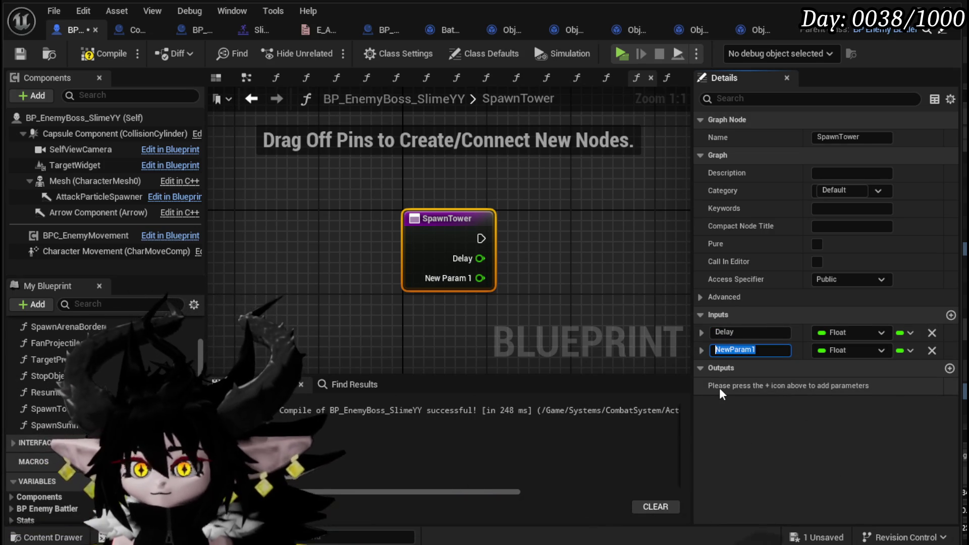
type("Location")
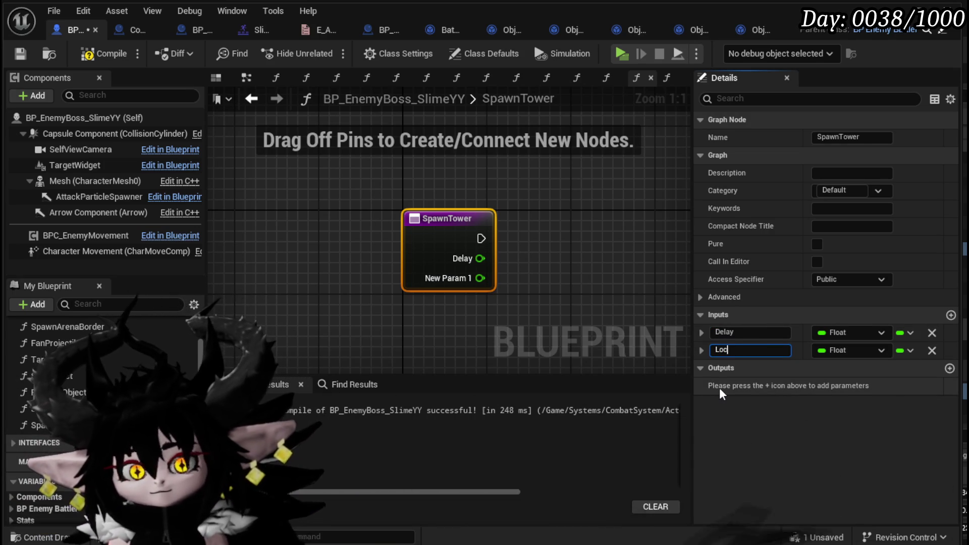
key("Return")
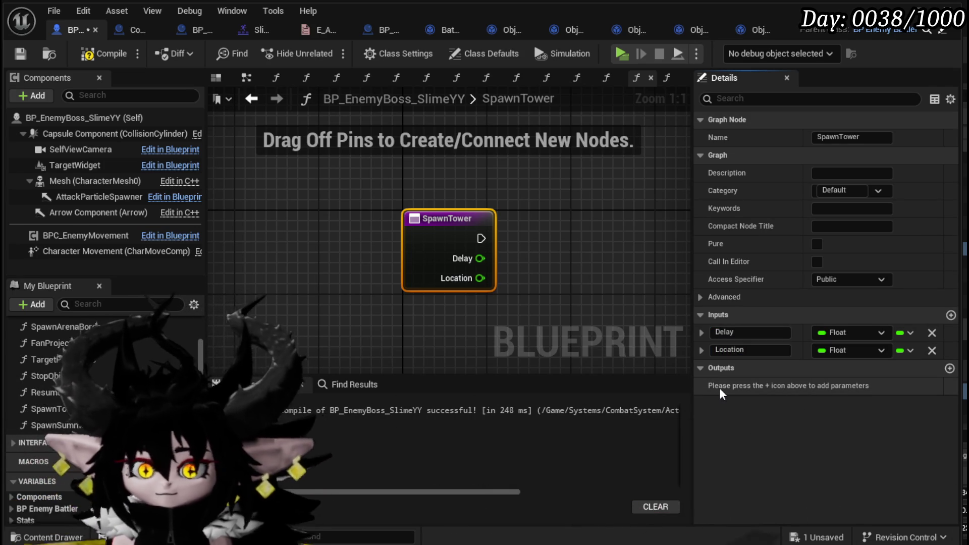
left_click(836, 350)
type("E")
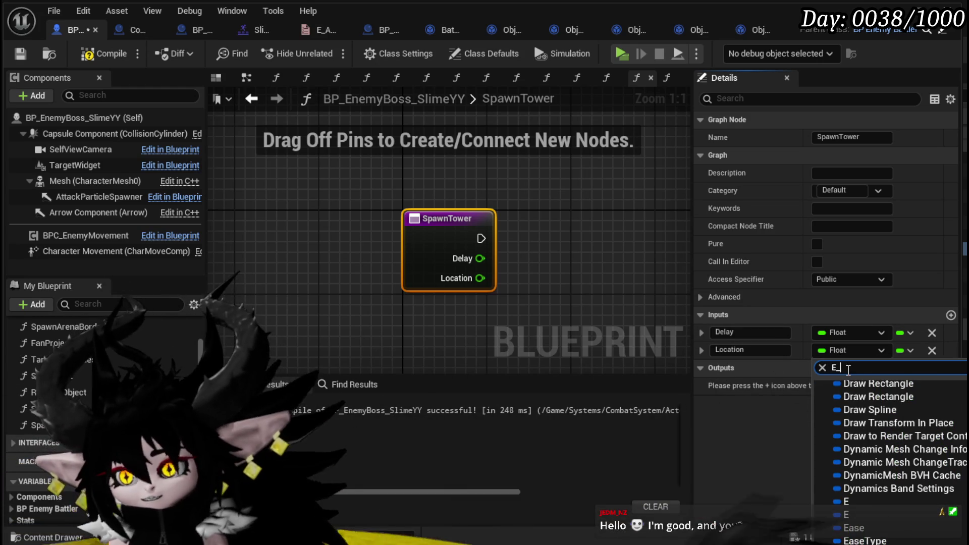
type("_AT")
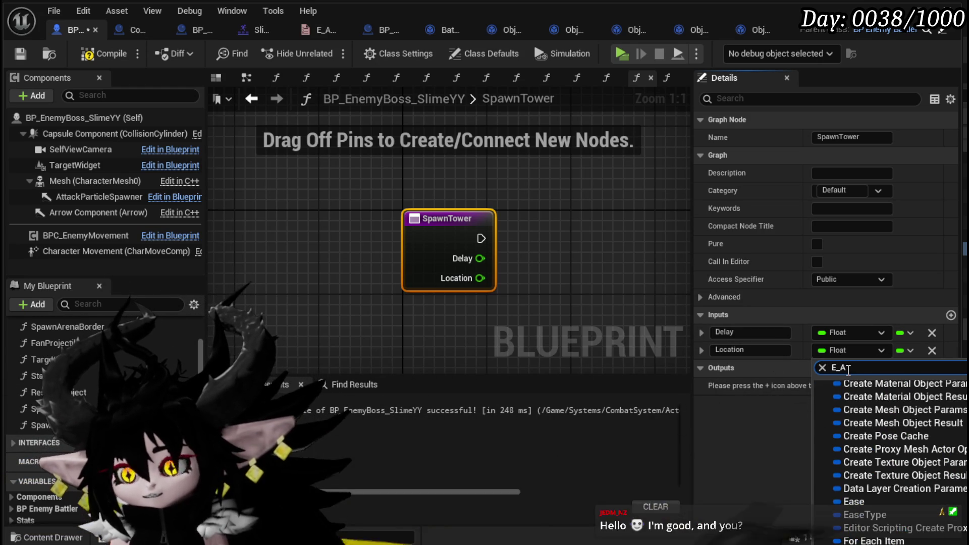
type("na")
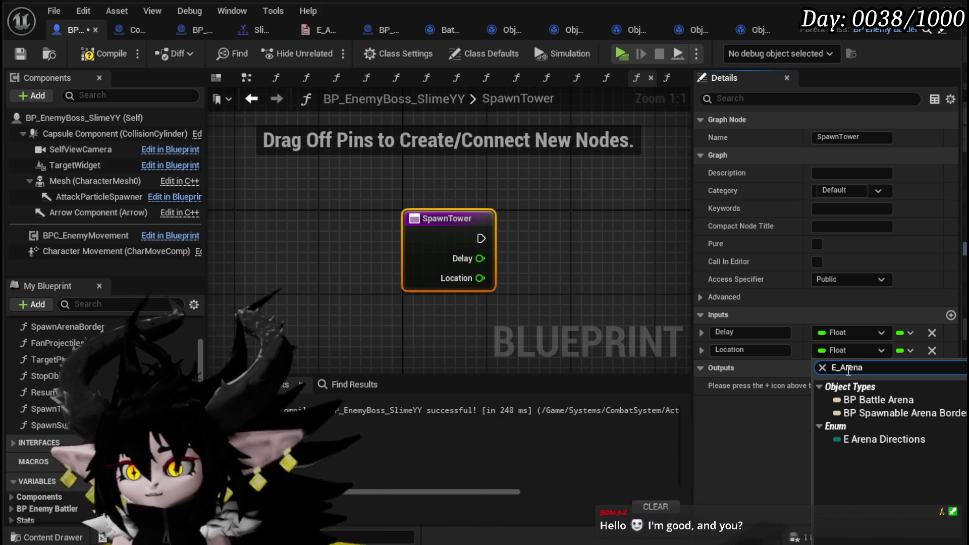
left_click(870, 443)
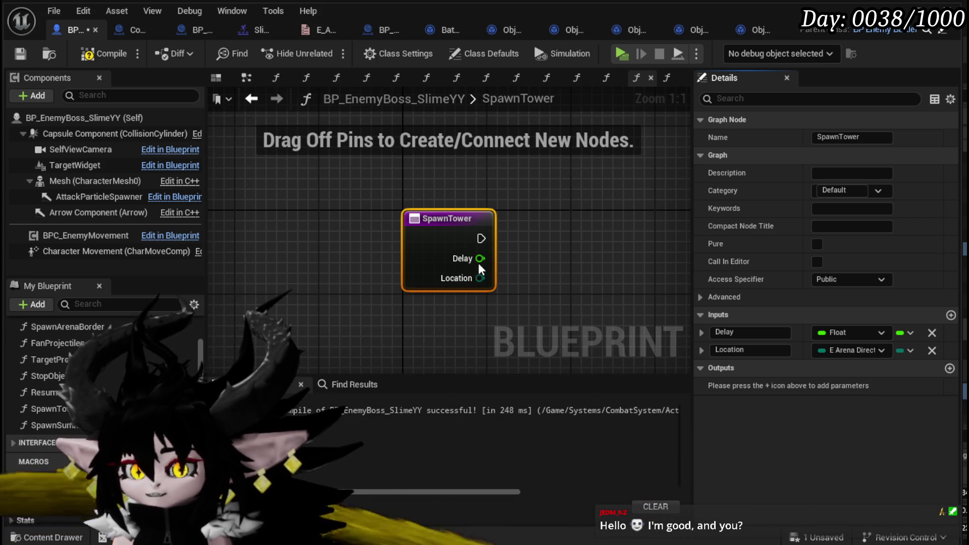
Chain the Spawn Tower call between the two Spawn Arena Border calls and save.
left_click(20, 54)
left_click(247, 77)
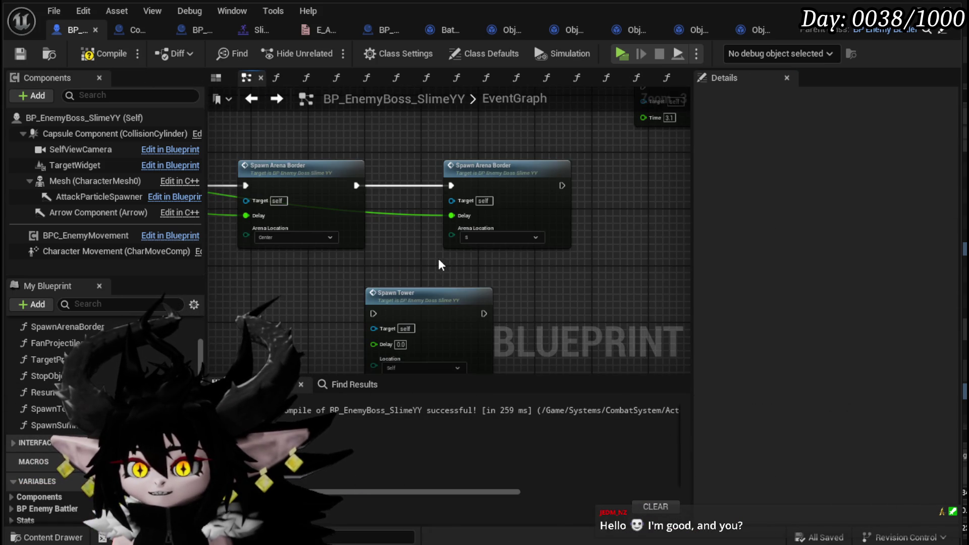
mouse_move(438, 259)
left_mouse_down()
mouse_move(429, 203)
mouse_move(391, 263)
mouse_move(468, 247)
mouse_move(446, 247)
left_mouse_up()
left_click_drag(301, 169, 381, 272)
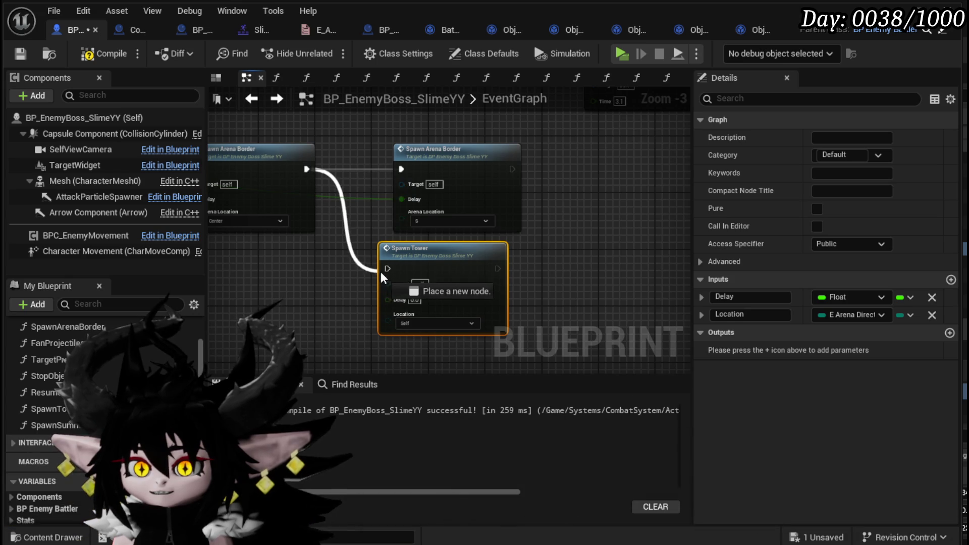
left_click_drag(463, 167, 655, 159)
mouse_move(444, 248)
left_mouse_down()
mouse_move(451, 160)
mouse_move(479, 158)
left_mouse_up()
left_click_drag(613, 179, 448, 198)
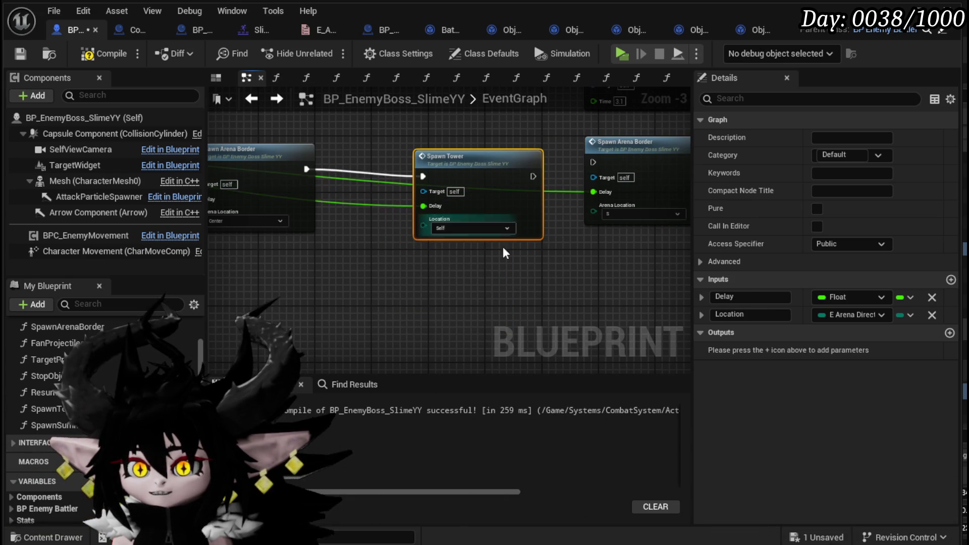
left_click_drag(503, 246, 424, 321)
left_click_drag(510, 283, 575, 350)
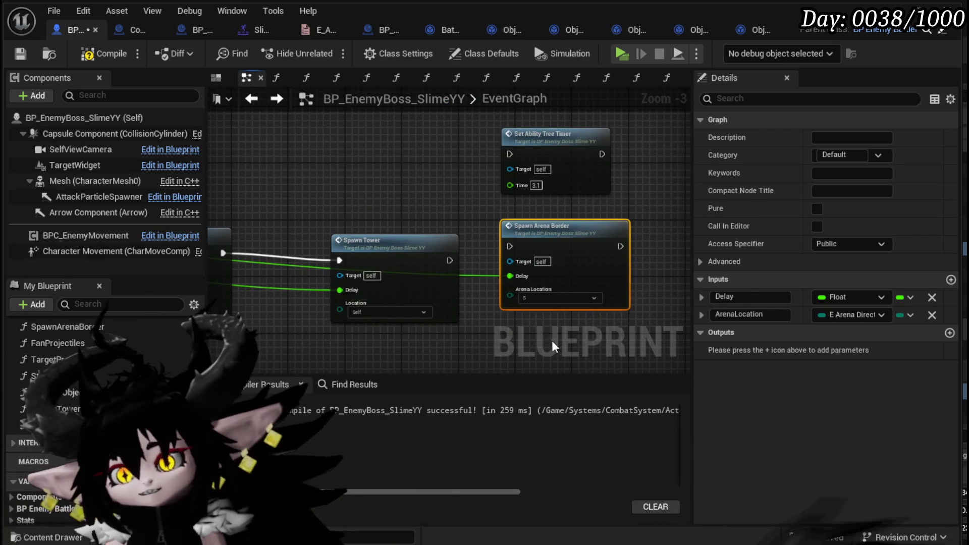
left_click_drag(408, 254, 392, 245)
key("ctrl+z")
key("ctrl+z")
key("ctrl+z")
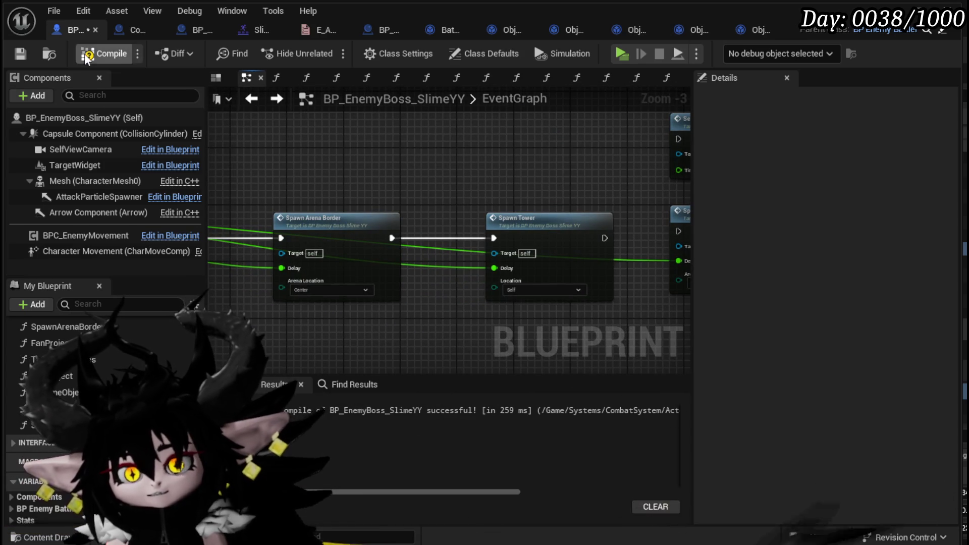
left_click(29, 55)
Set the Spawn Tower call's Location to S, then open the SpawnTower function graph.
scroll(440, 172, "down", 2)
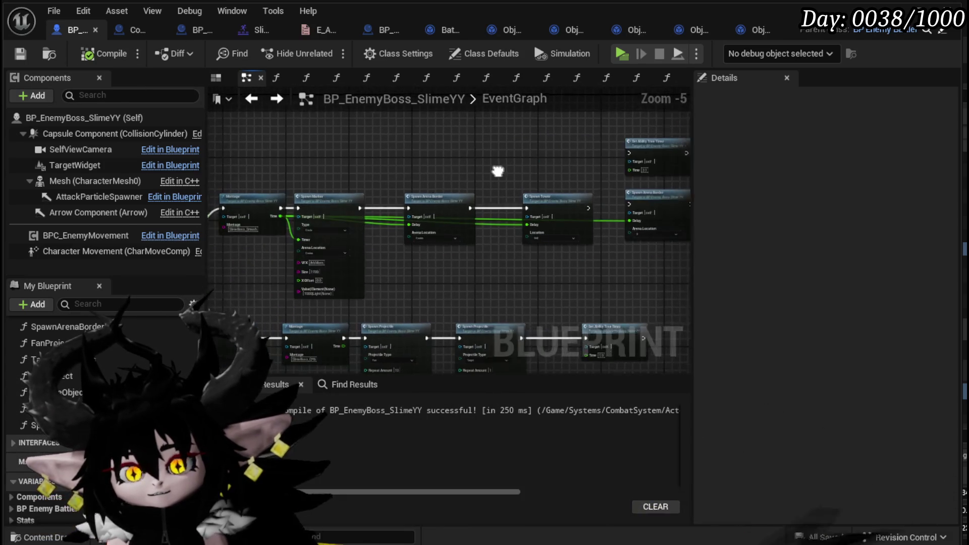
scroll(574, 167, "up", 2)
scroll(464, 161, "up", 1)
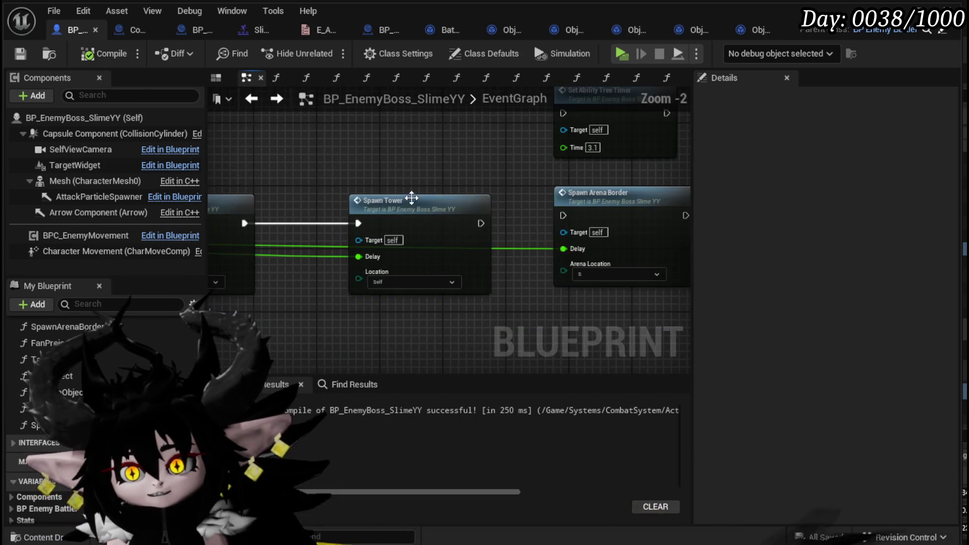
left_click(366, 212)
left_click_drag(383, 199, 435, 178)
left_click(403, 256)
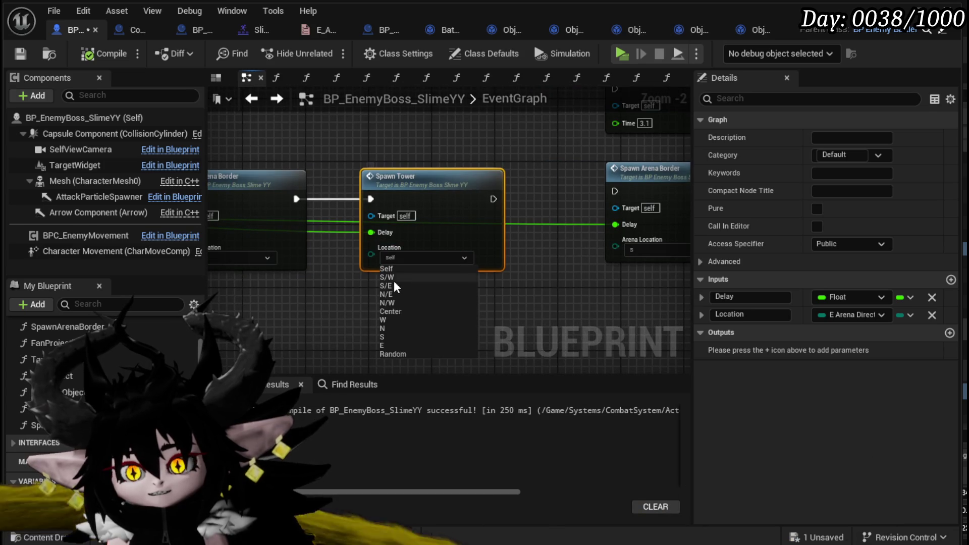
left_click(385, 337)
mouse_move(558, 297)
left_mouse_down()
mouse_move(407, 316)
mouse_move(532, 301)
left_mouse_up()
left_click(407, 317)
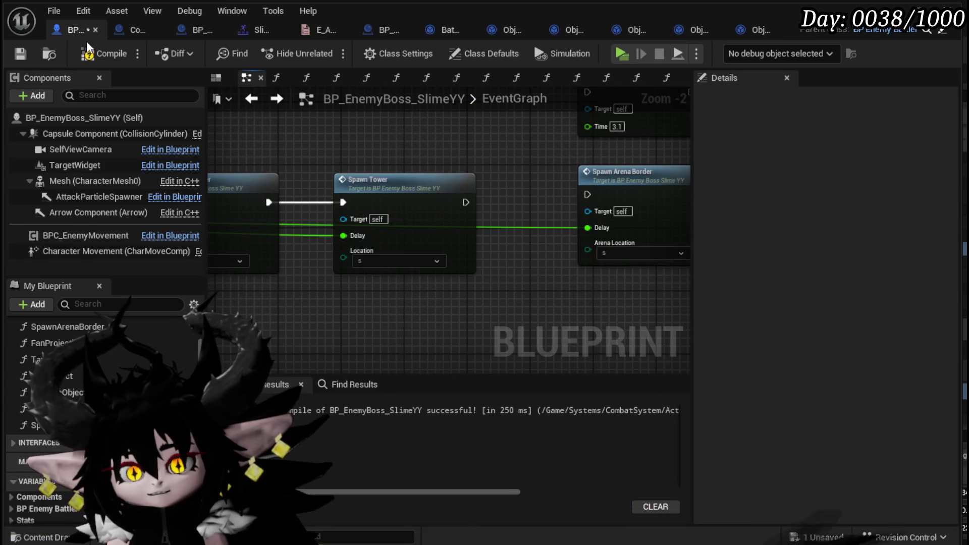
mouse_move(460, 143)
left_mouse_down()
mouse_move(163, 134)
mouse_move(507, 133)
left_mouse_up()
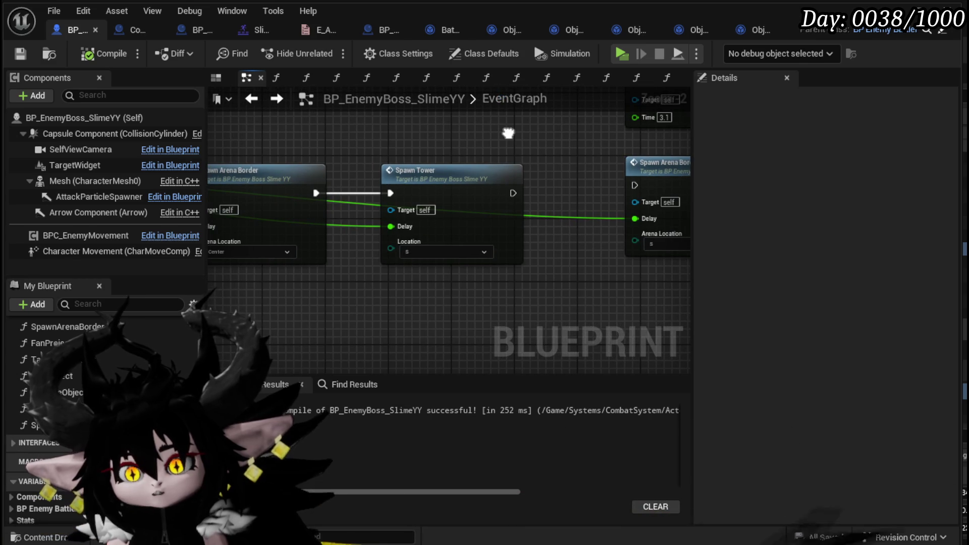
double_click(452, 179)
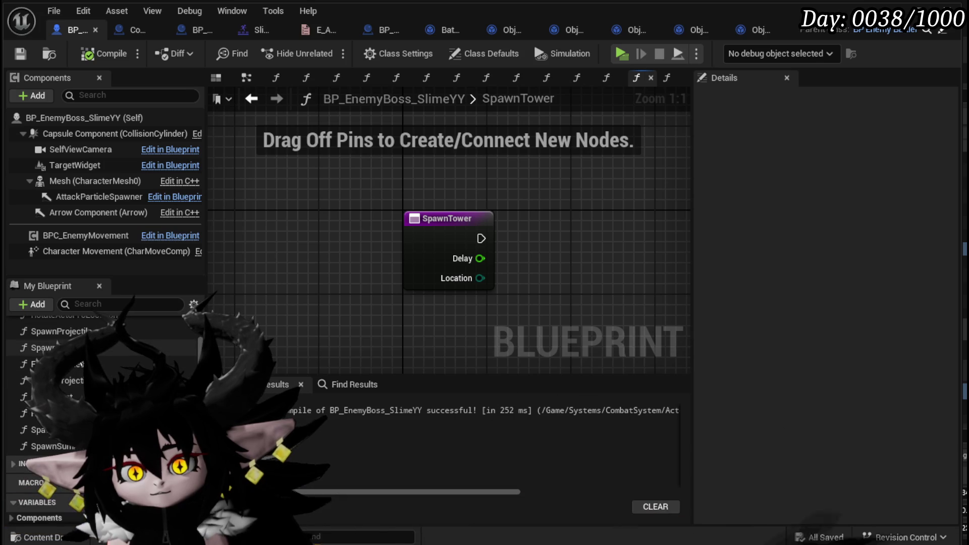
Copy the spawn-holder nodes from SpawnArenaBorder and paste them into SpawnTower.
double_click(55, 348)
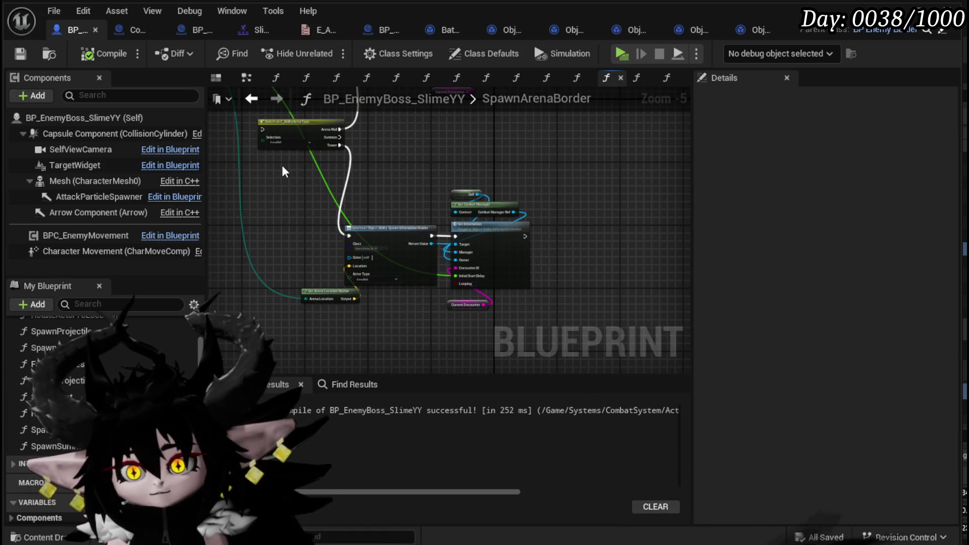
mouse_move(284, 166)
left_mouse_down()
mouse_move(516, 292)
mouse_move(534, 320)
left_mouse_up()
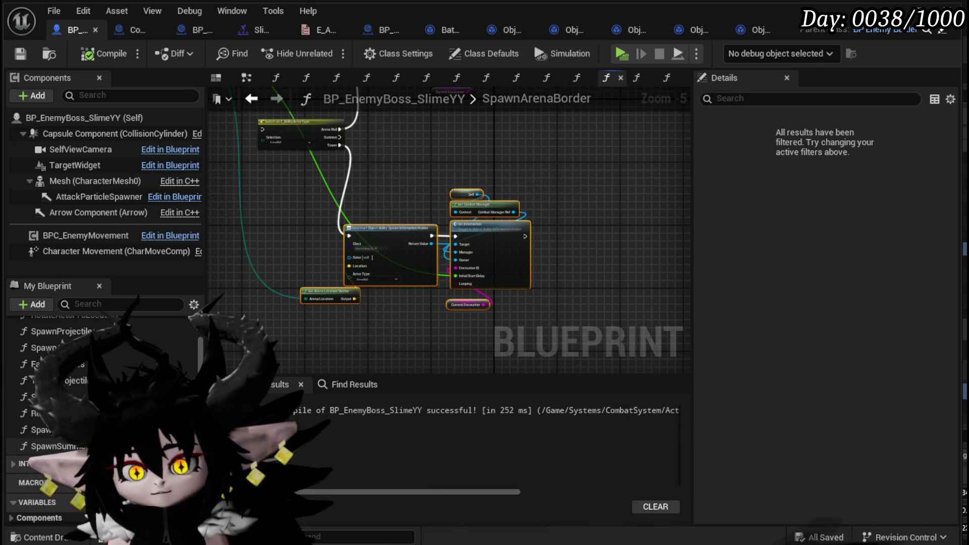
left_click(636, 77)
key("ctrl+v")
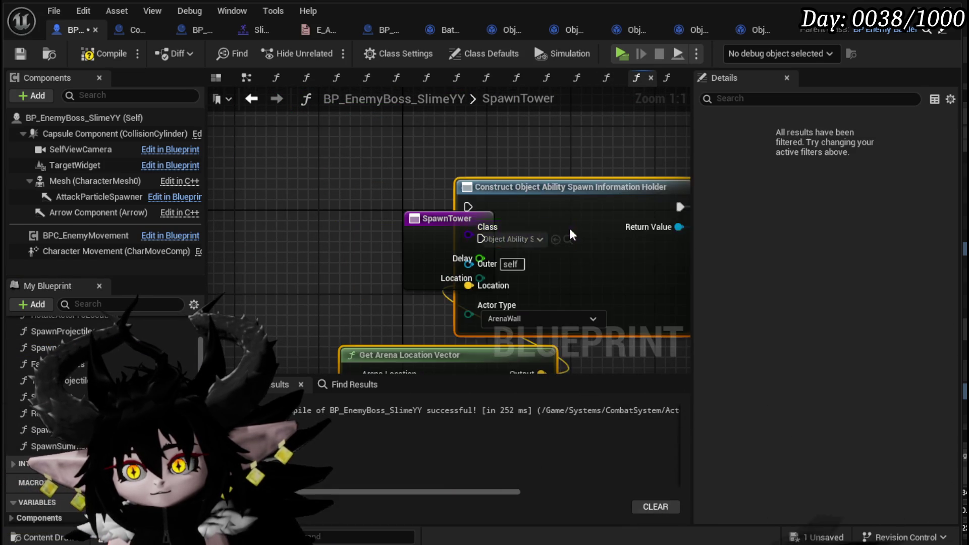
Wire SpawnTower's exec, Location and Delay into the pasted nodes, then compile and save.
mouse_move(480, 238)
left_mouse_down()
mouse_move(559, 230)
mouse_move(552, 238)
left_mouse_up()
scroll(395, 173, "down", 2)
left_click_drag(333, 166, 265, 169)
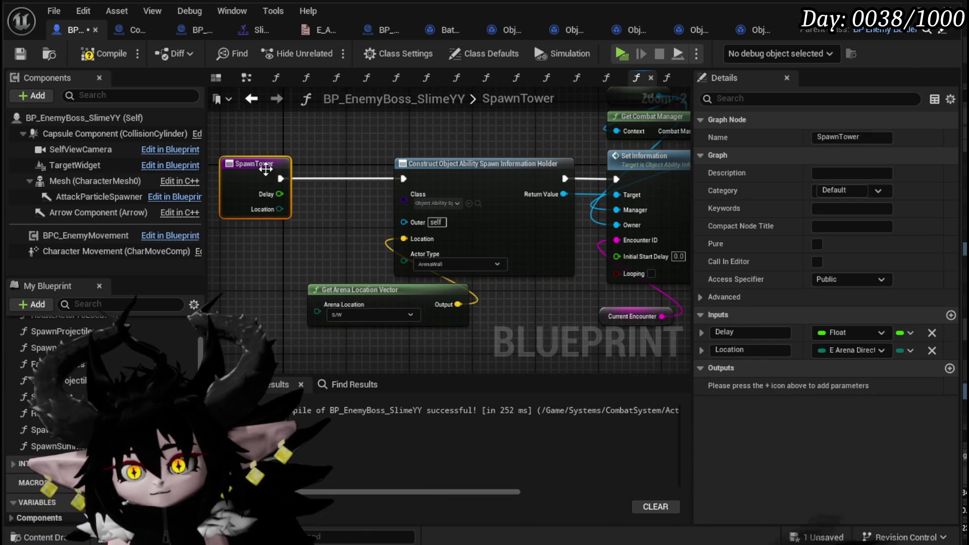
mouse_move(278, 209)
left_mouse_down()
mouse_move(298, 304)
mouse_move(318, 311)
left_mouse_up()
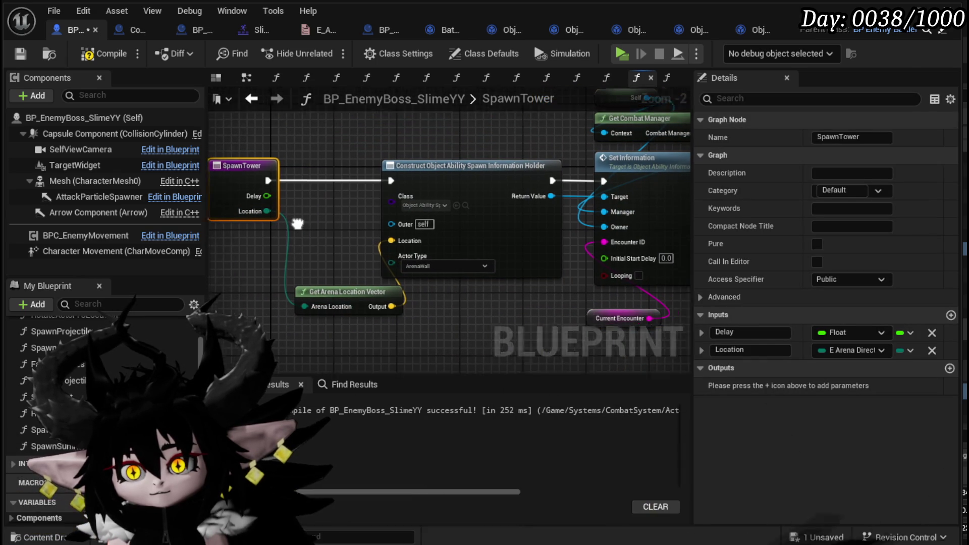
left_click_drag(253, 198, 626, 261)
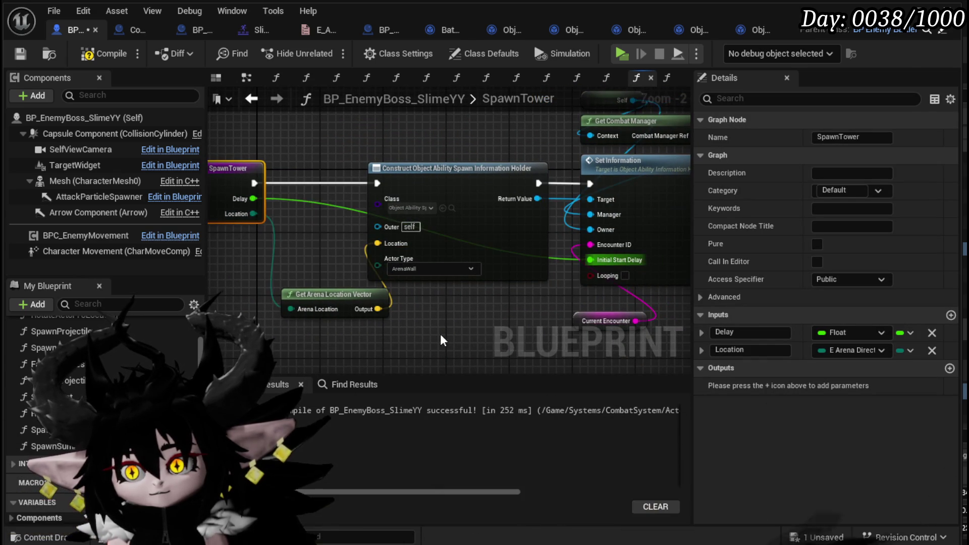
mouse_move(440, 334)
left_mouse_down()
mouse_move(337, 295)
mouse_move(472, 322)
left_mouse_up()
left_click(106, 55)
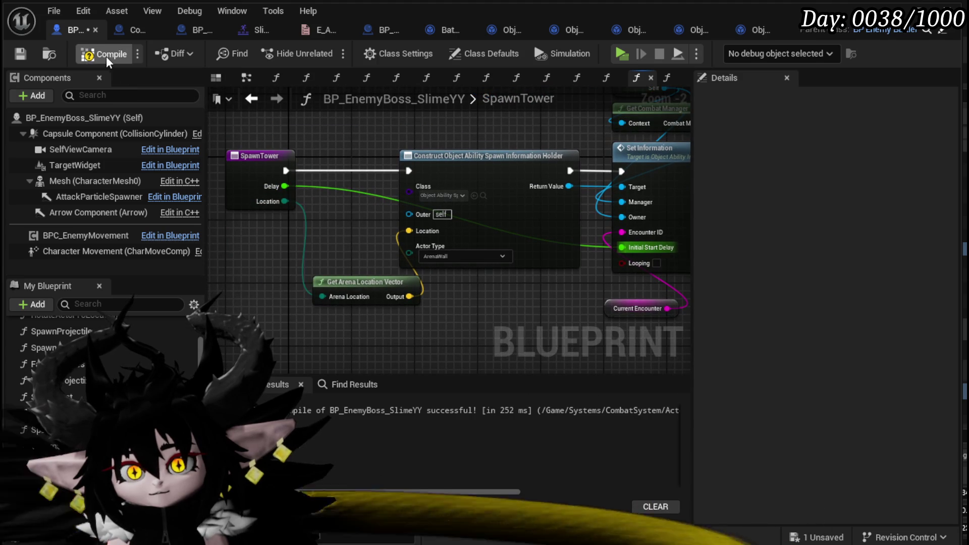
left_click(14, 51)
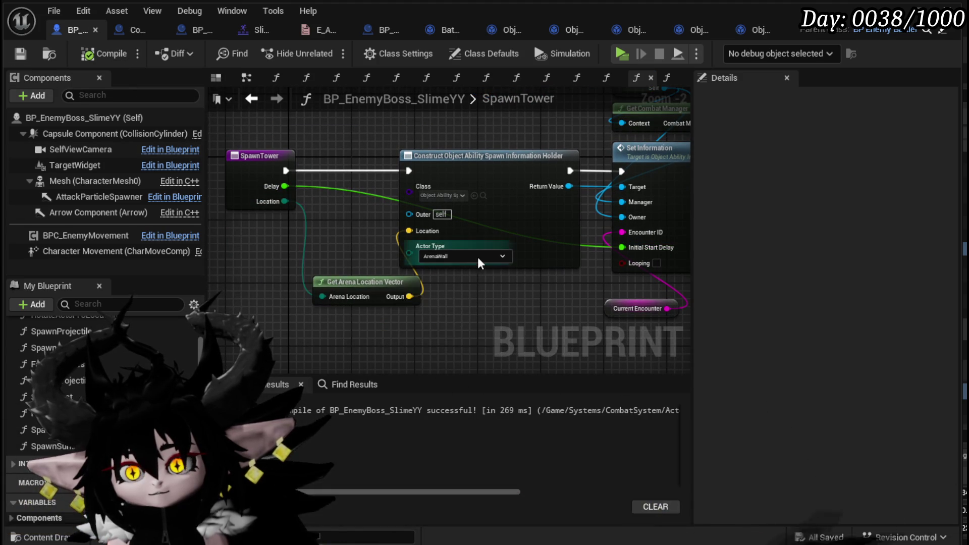
left_click(516, 236)
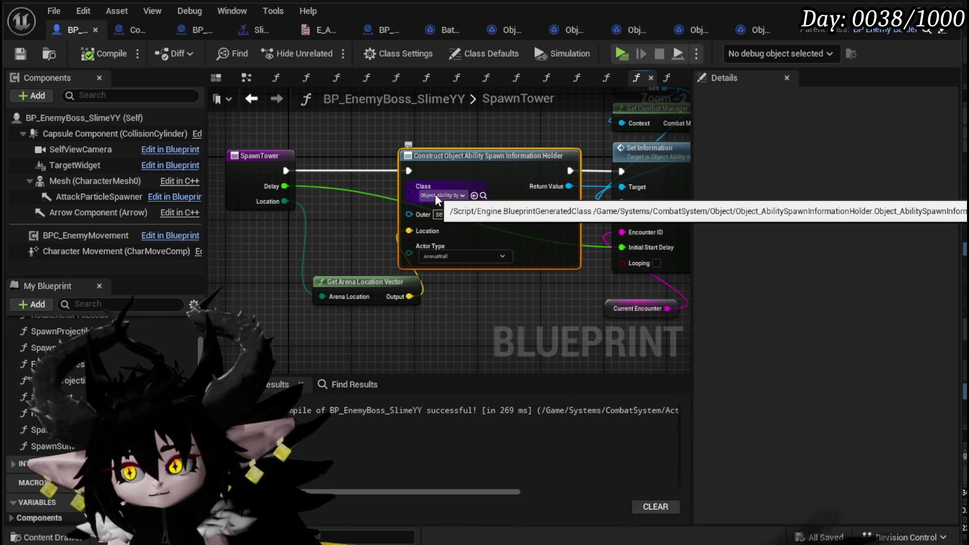
Make the Construct node build Object_AbilitySpawnInformationHolder_Tower, recompile, and shift Get Arena Location Vector left.
left_click(435, 194)
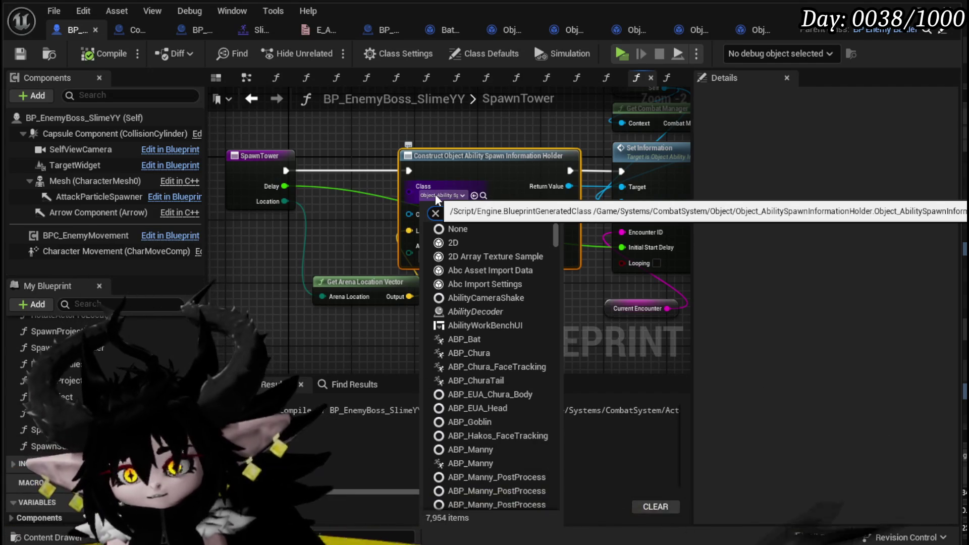
type("ability")
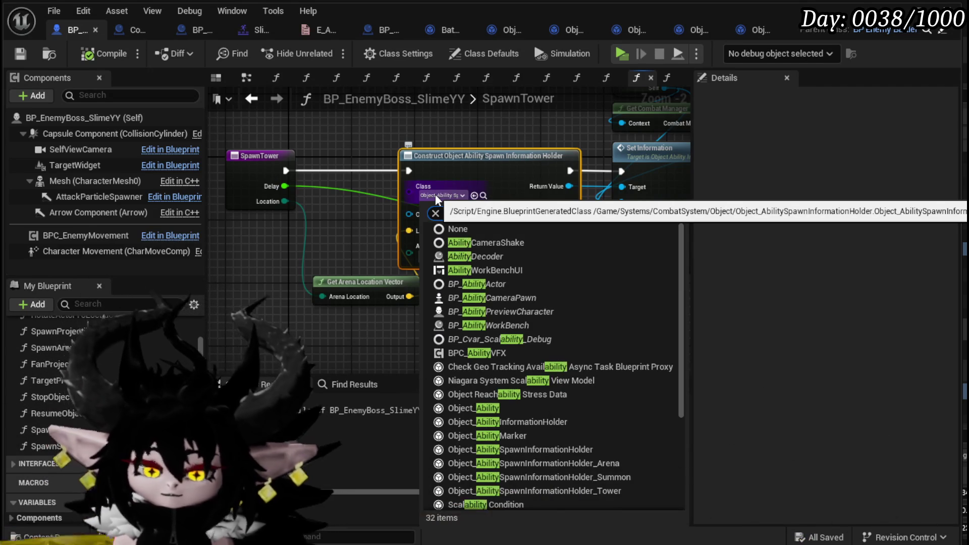
type("spawn")
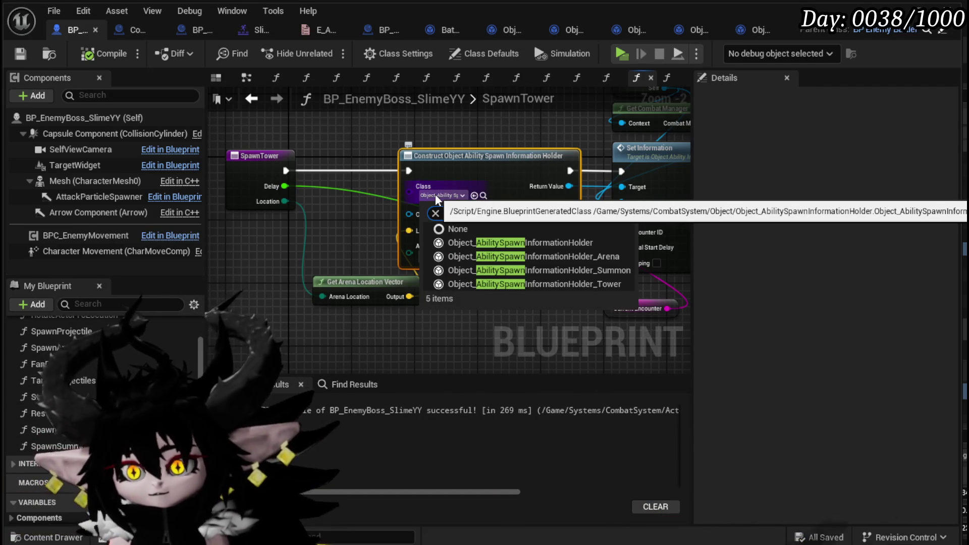
left_click(558, 284)
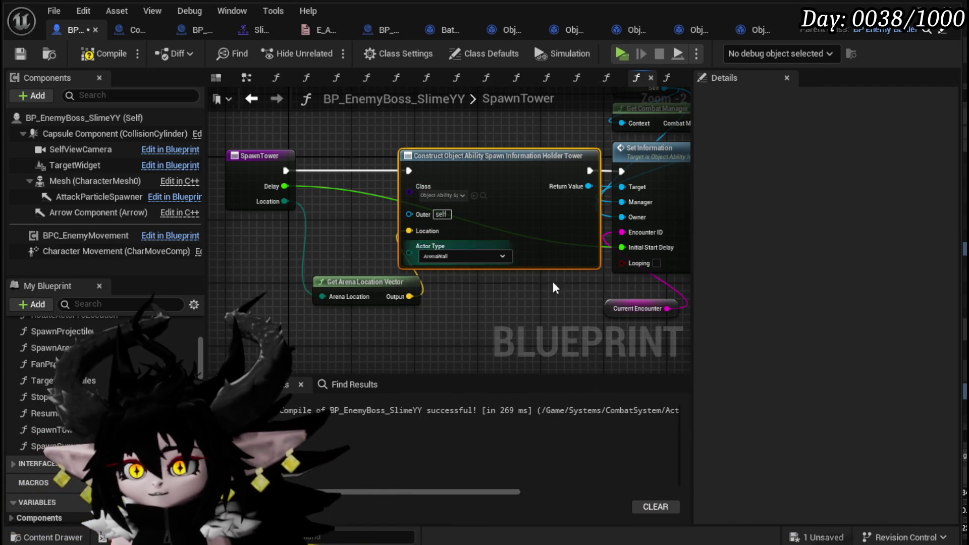
left_click(561, 315)
left_click(104, 54)
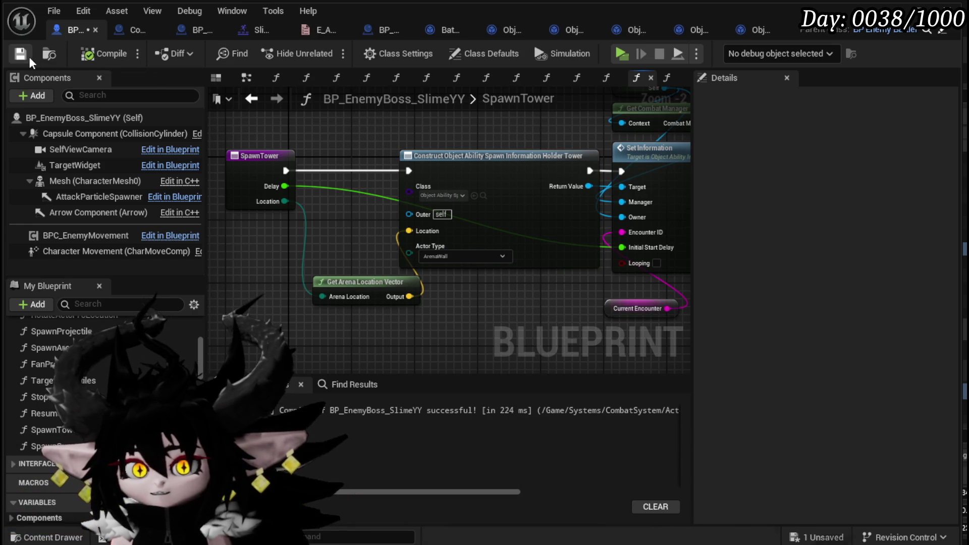
left_click_drag(365, 293, 294, 286)
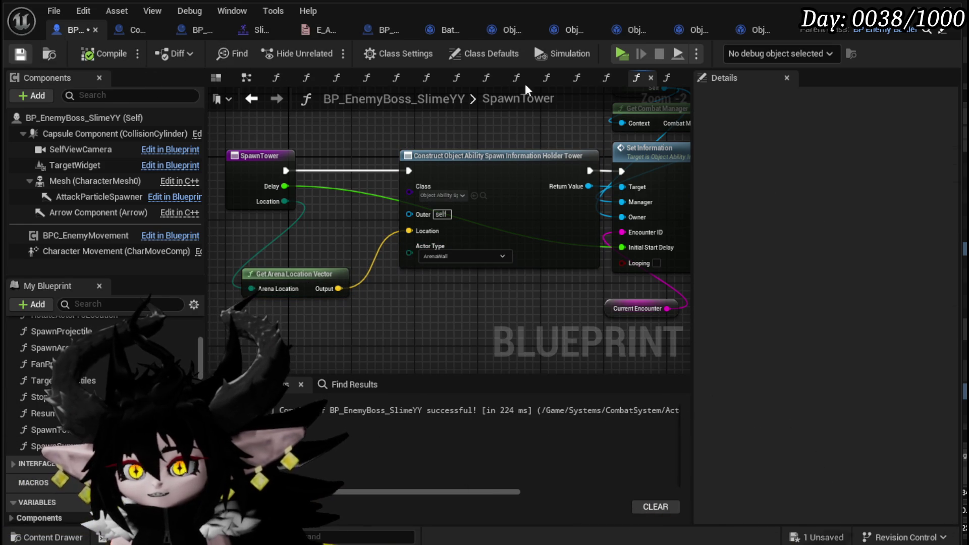
Inspect the SpawnAction graphs of the Arena and Tower spawn holders.
left_click(629, 31)
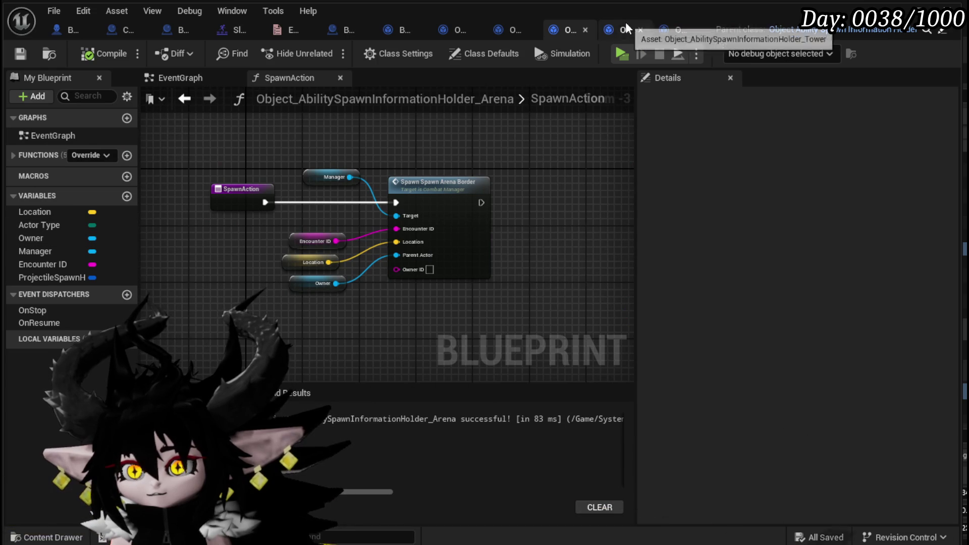
left_click(620, 31)
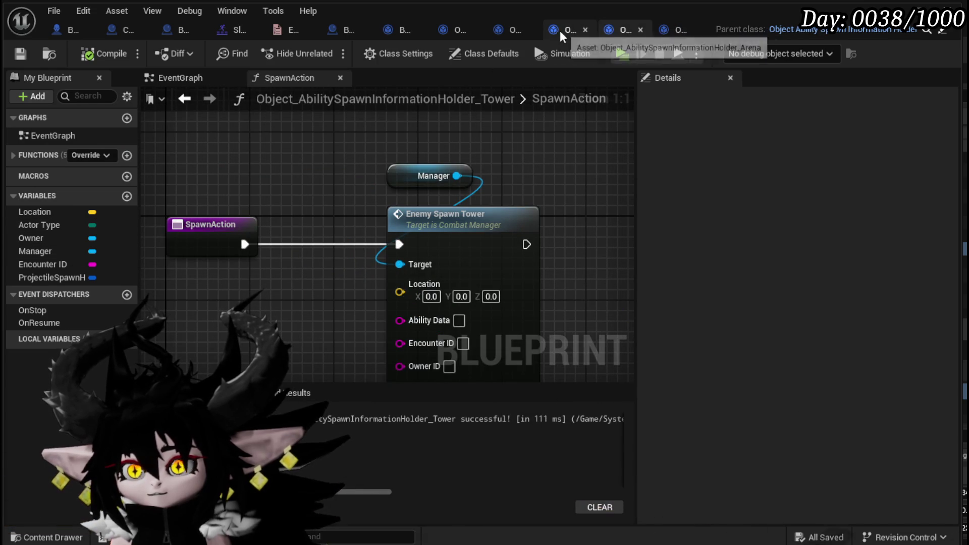
left_click(560, 30)
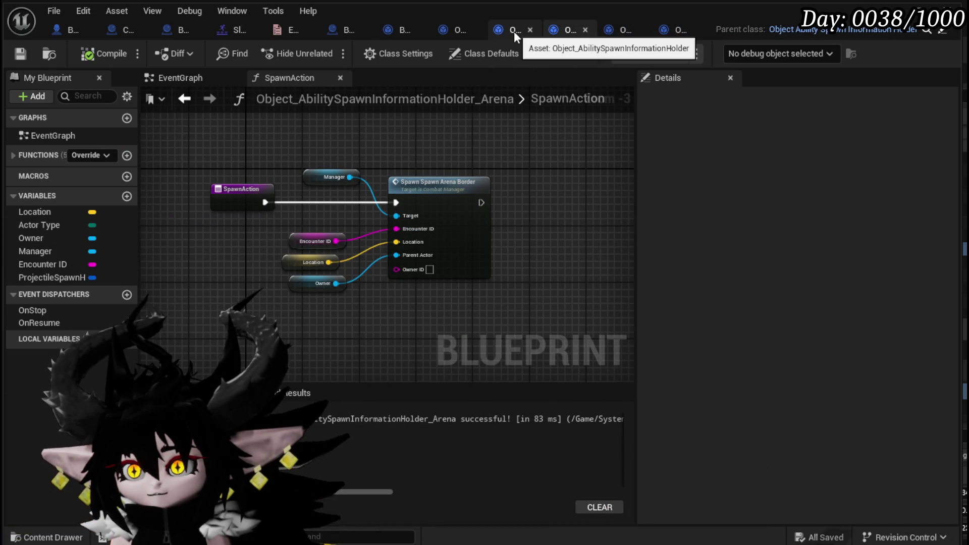
Delete the Actor Type variable from the base spawn information holder, compile, and return to SpawnTower.
left_click(513, 31)
left_click(31, 231)
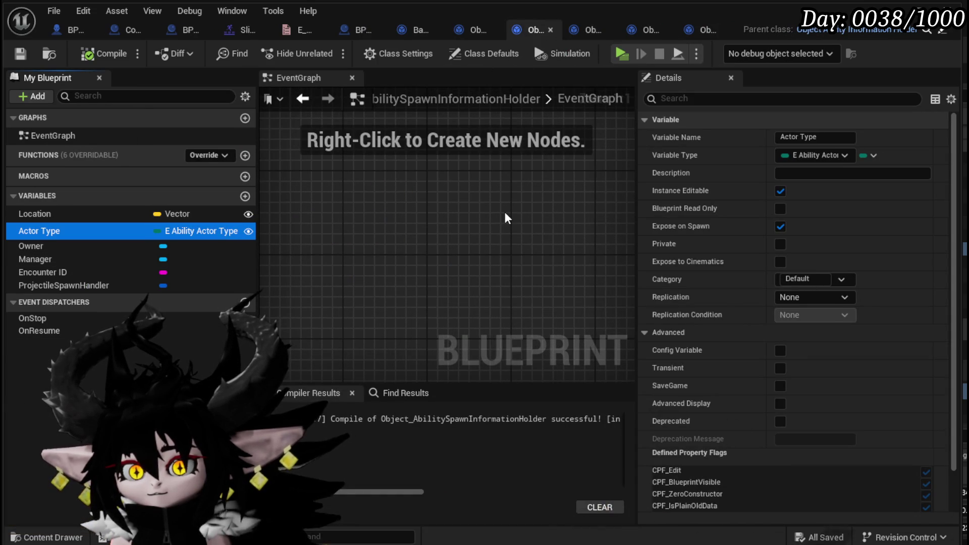
key("Delete")
left_click(107, 55)
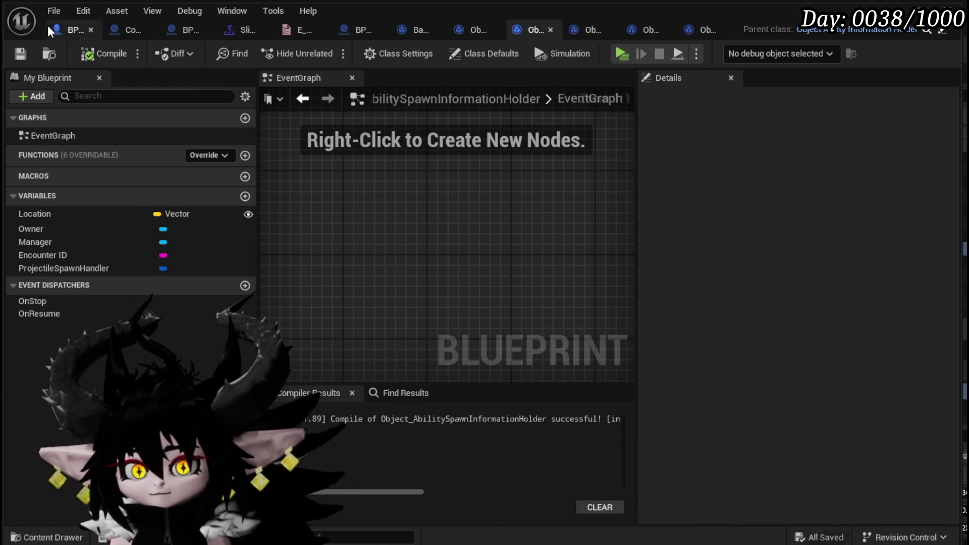
left_click(73, 30)
left_click_drag(464, 239, 449, 240)
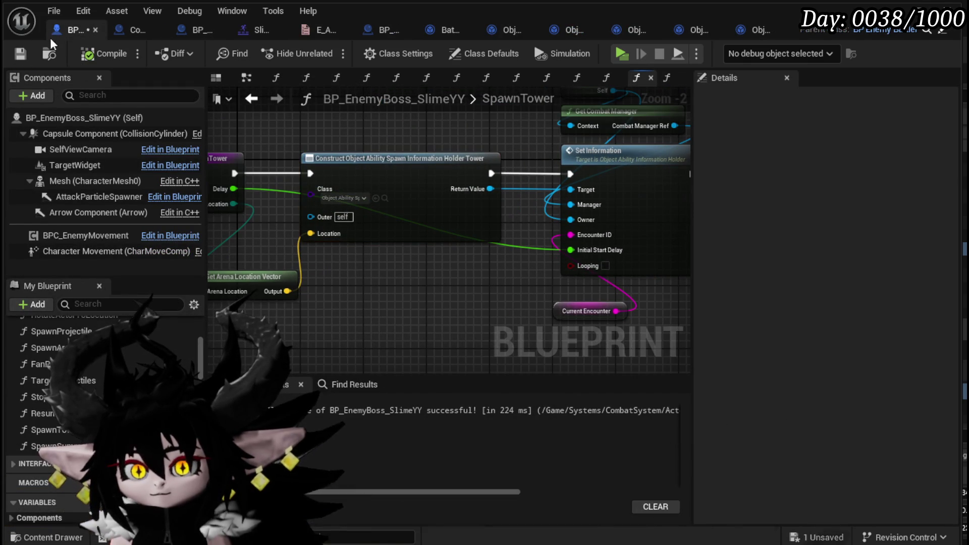
Save all assets, play-test the slime boss fight through an attack, then stop the session.
key("ctrl+s")
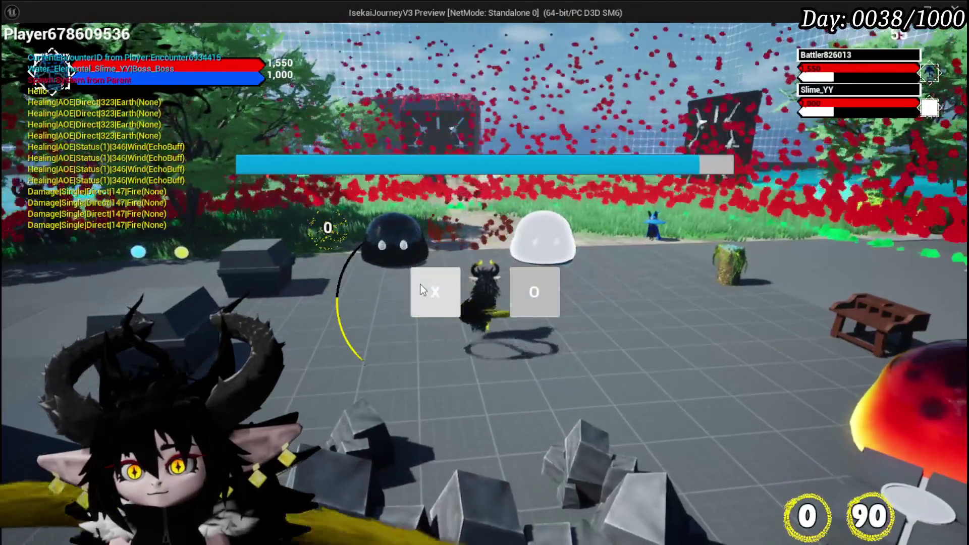
left_click(419, 283)
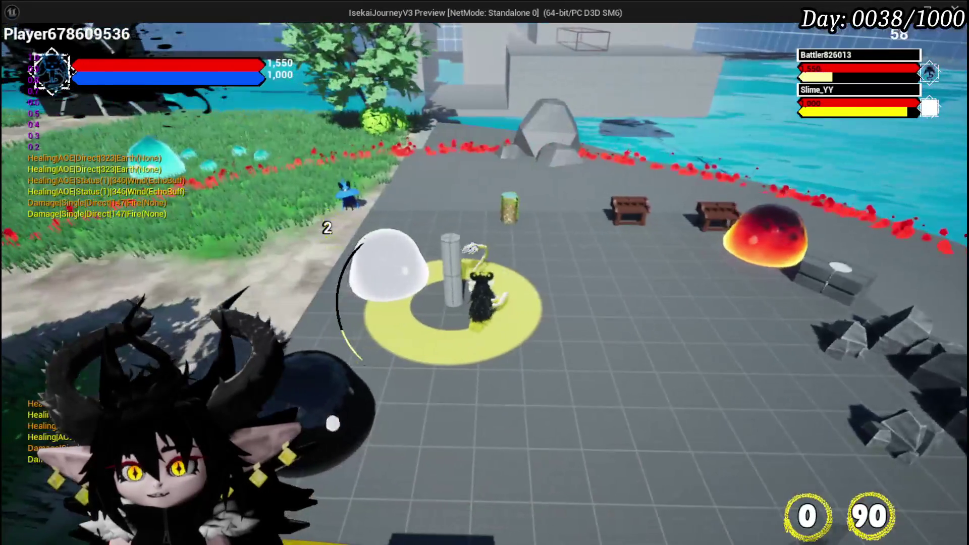
key("Escape")
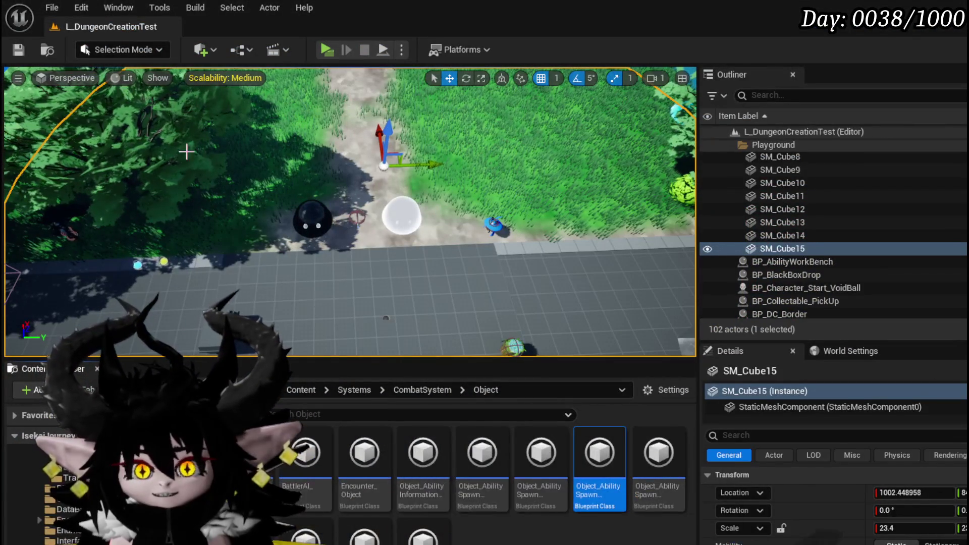
Save the level and look over the SpawnTower graph.
left_click(18, 50)
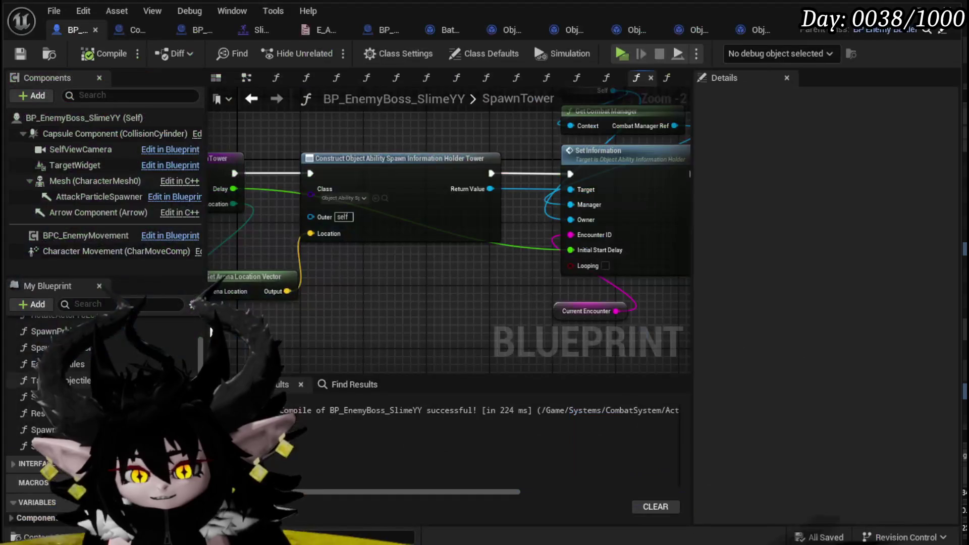
mouse_move(394, 252)
left_mouse_down()
mouse_move(461, 210)
mouse_move(317, 292)
left_mouse_up()
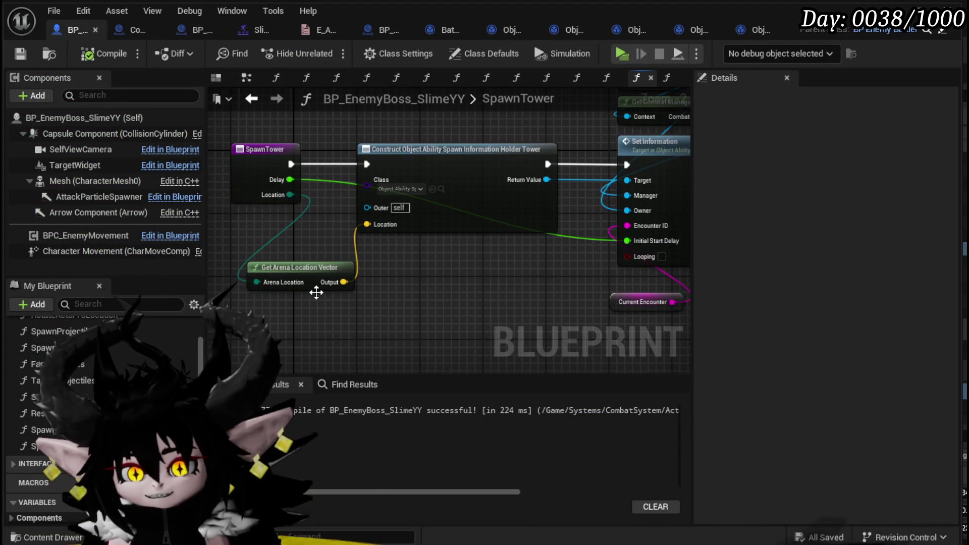
mouse_move(450, 323)
left_mouse_down()
mouse_move(225, 253)
mouse_move(463, 314)
left_mouse_up()
scroll(90, 373, "up", 2)
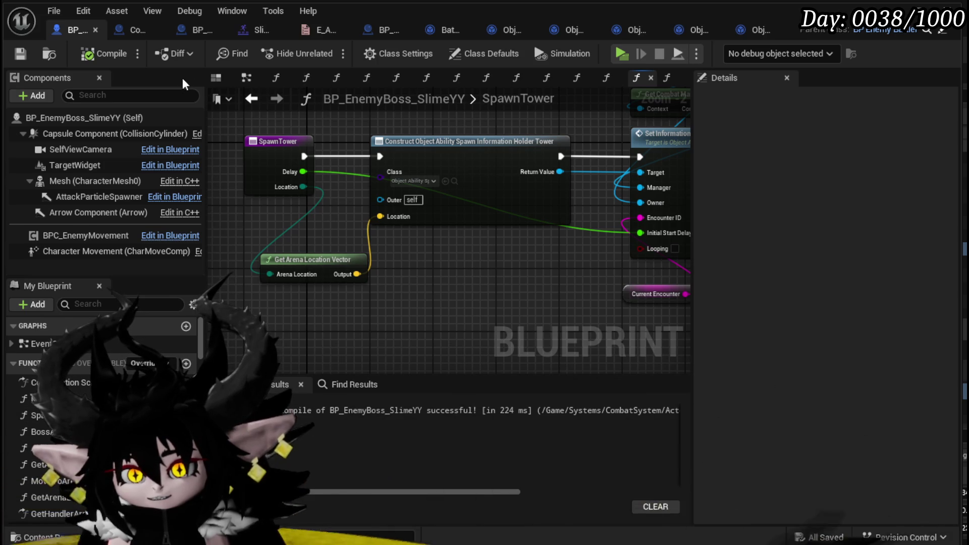
From the boss's EventGraph, open the SpawnArenaBorder function and bring its Construct Object node into view.
left_click(215, 83)
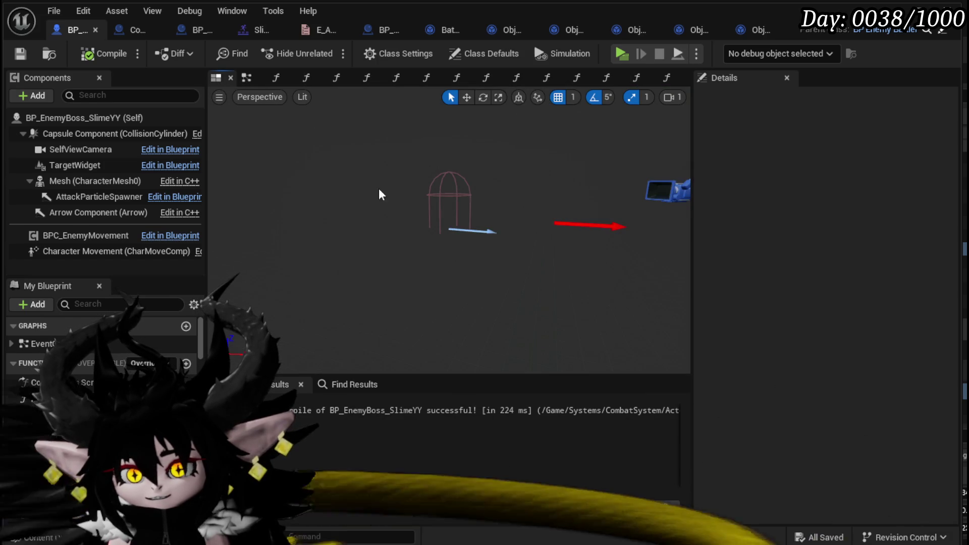
left_click(243, 79)
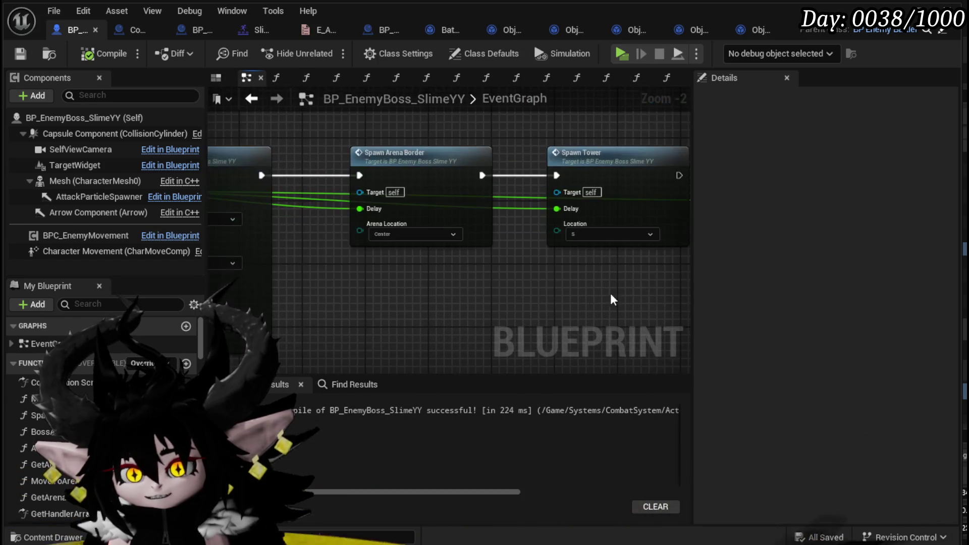
left_click(404, 160)
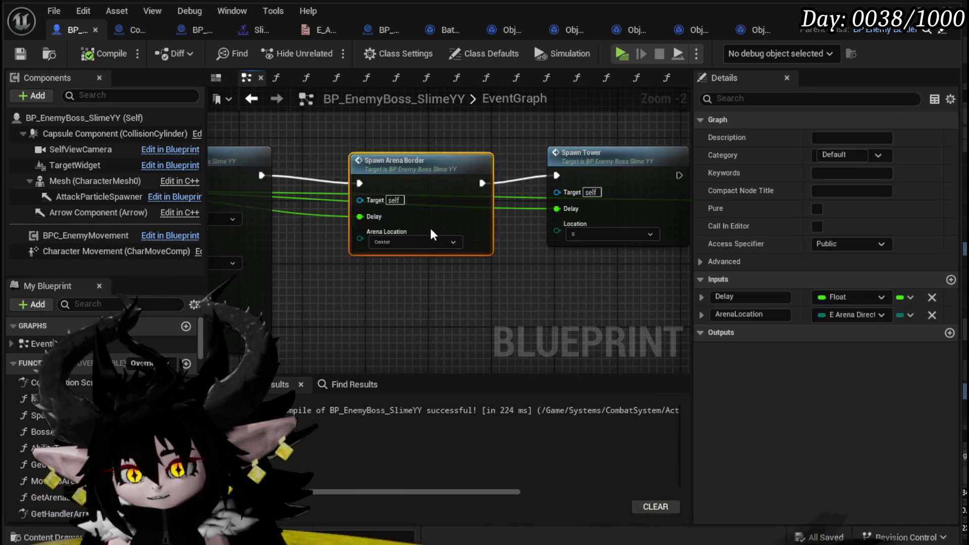
left_click_drag(403, 160, 398, 195)
double_click(409, 217)
scroll(408, 215, "up", 3)
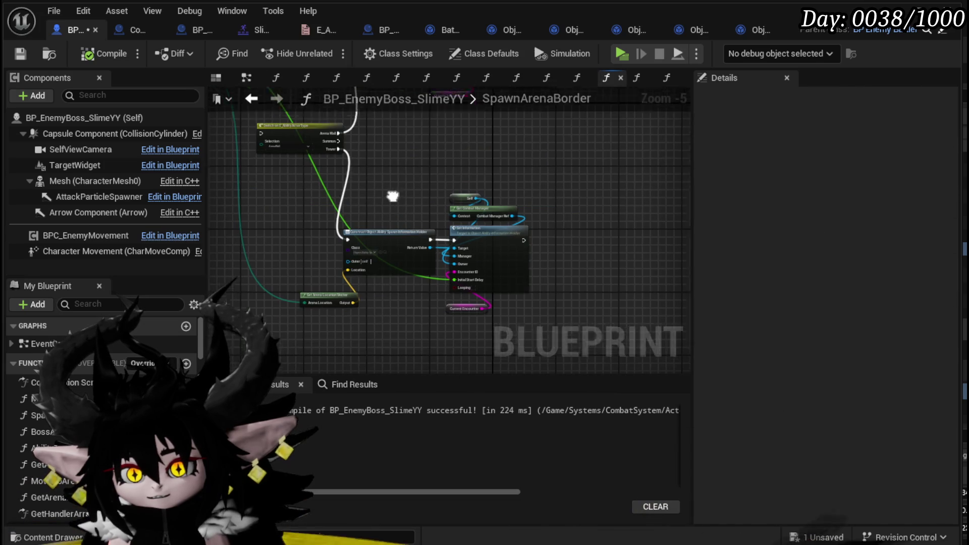
mouse_move(450, 283)
left_mouse_down()
mouse_move(499, 339)
mouse_move(317, 331)
mouse_move(400, 217)
left_mouse_up()
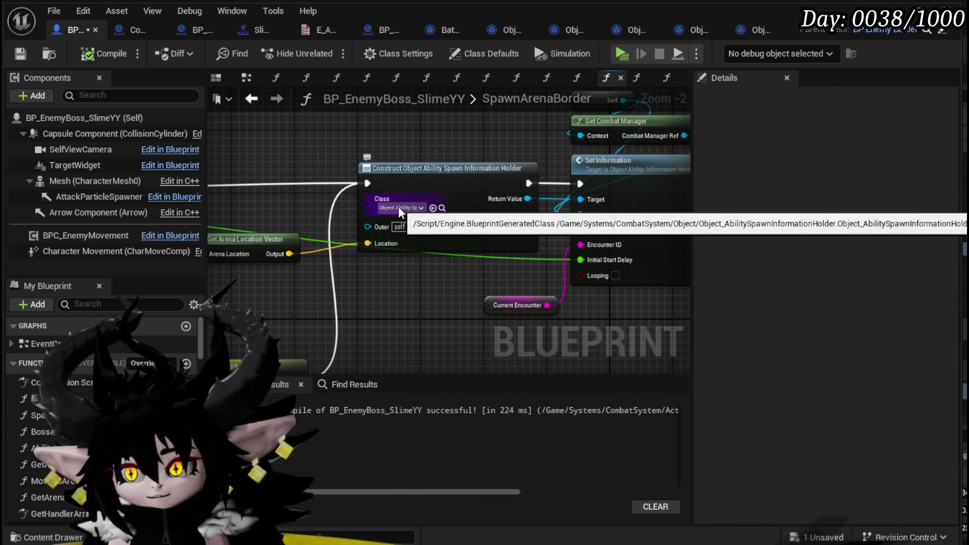
Set the Construct Object node's class to Object_AbilitySpawnInformationHolder_Arena by searching 'AbilityS'.
left_click(398, 207)
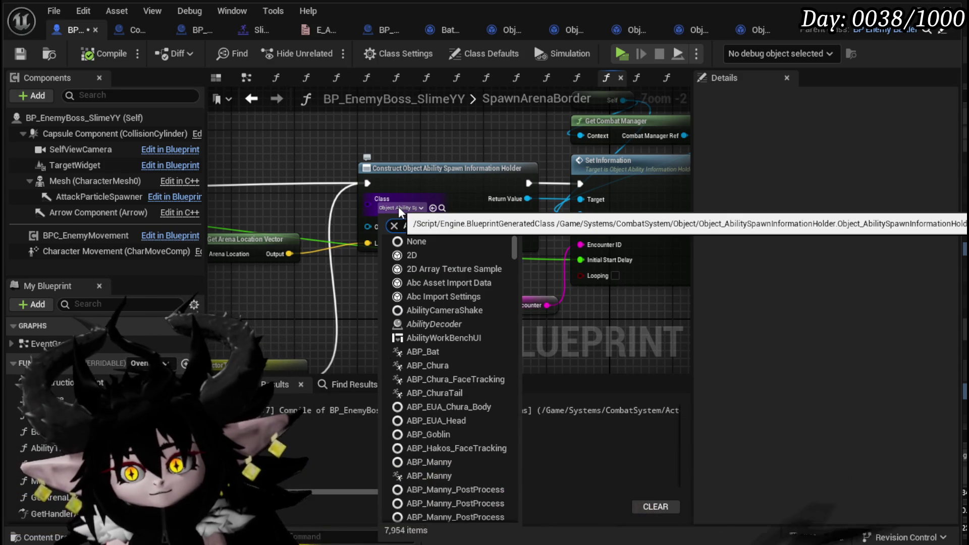
type("abilityx")
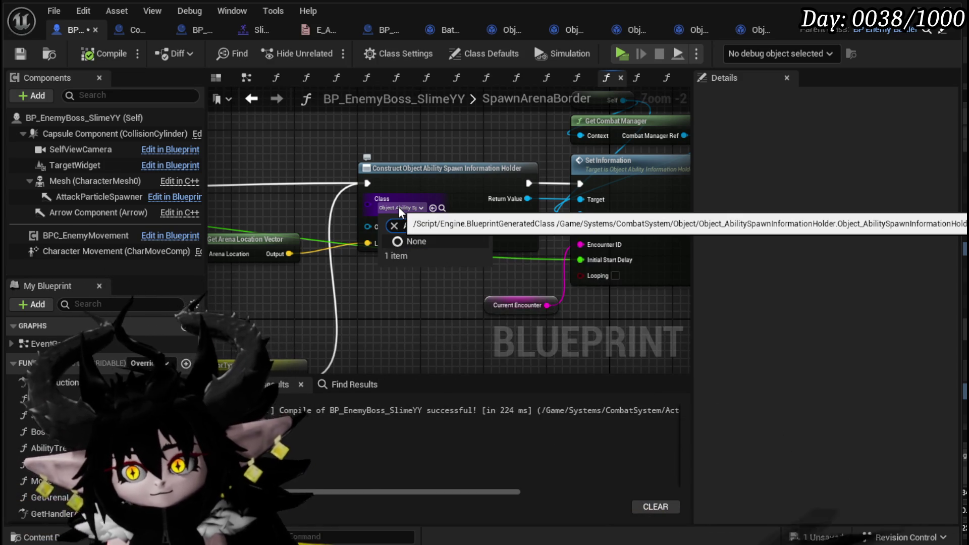
key("BackSpace")
key("BackSpace")
key("BackSpace")
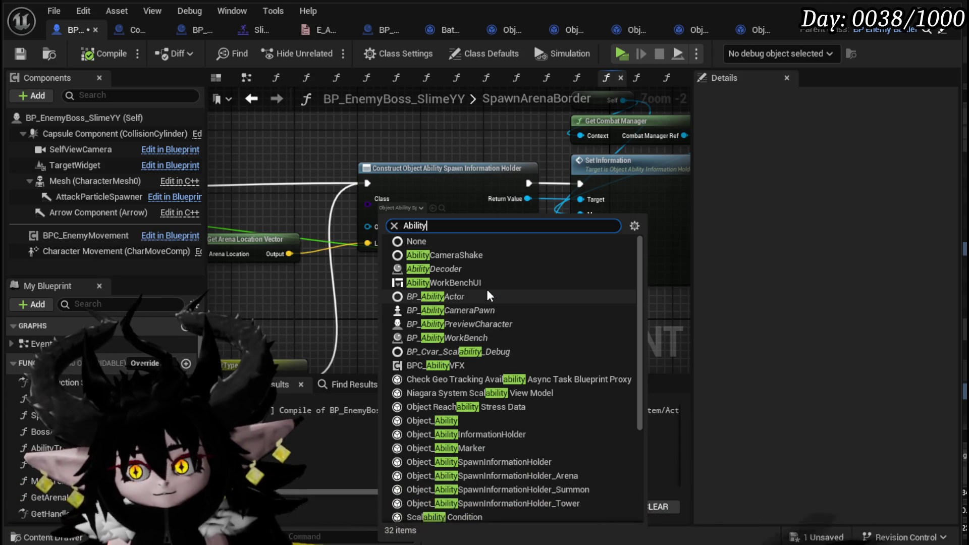
type("S")
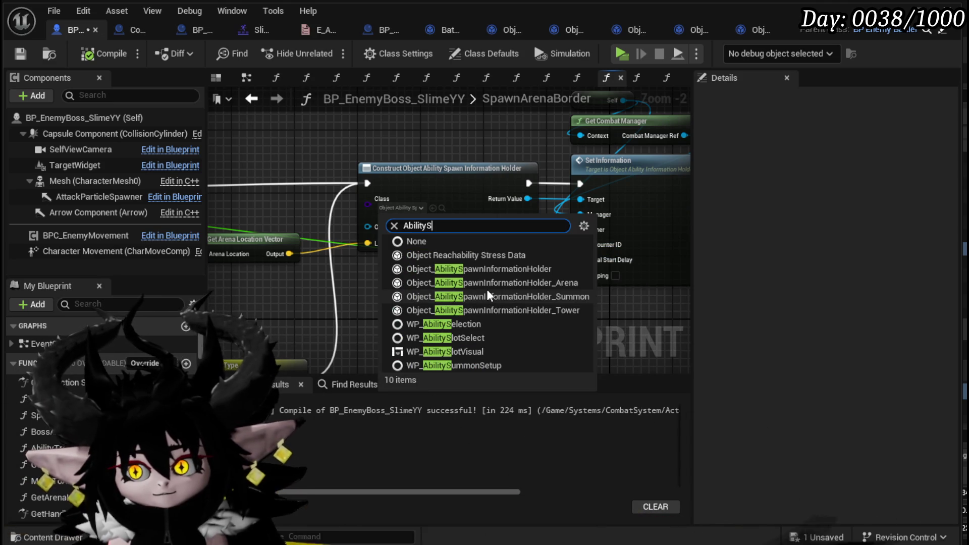
left_click(494, 288)
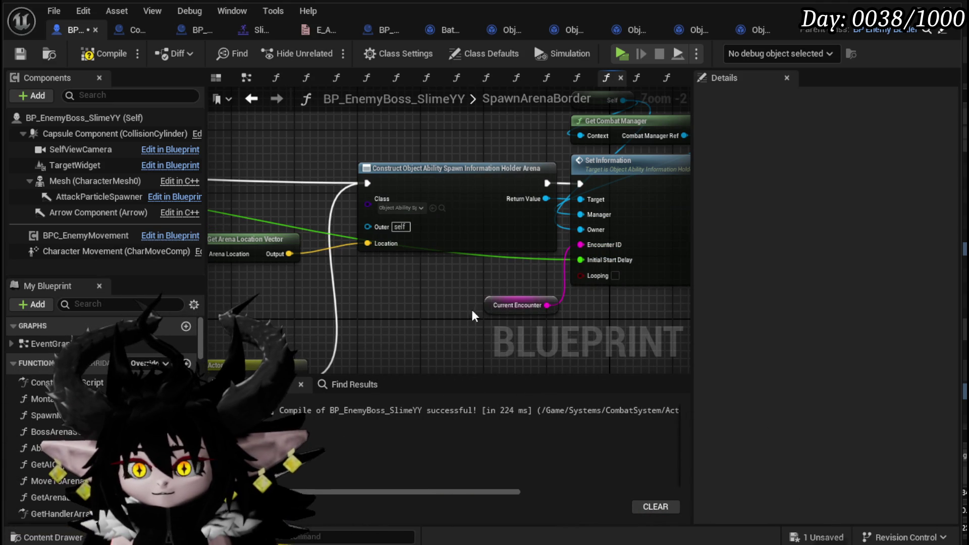
left_click_drag(477, 240, 427, 242)
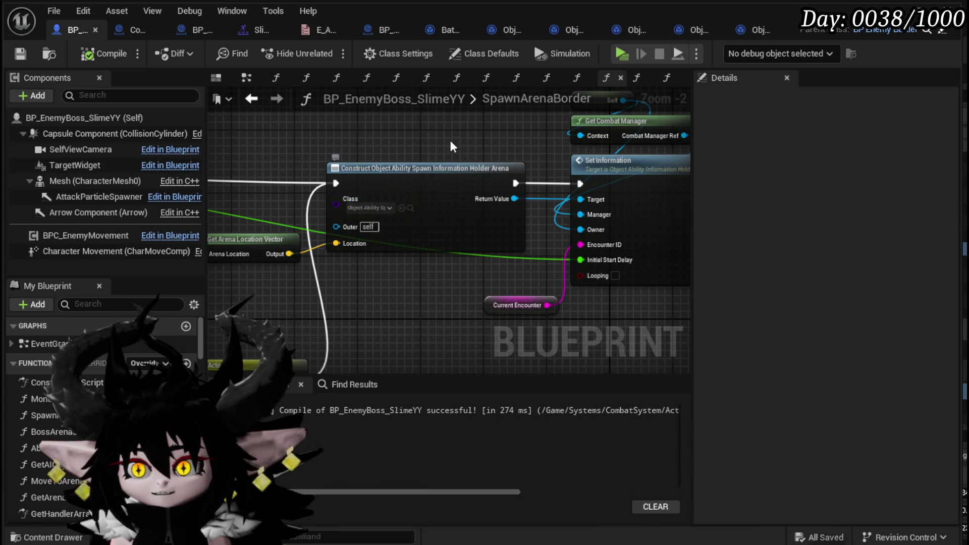
Inspect the information holder's SetInformation Set Timer by Function Name node and its SpawnAction function.
double_click(526, 175)
scroll(419, 201, "down", 3)
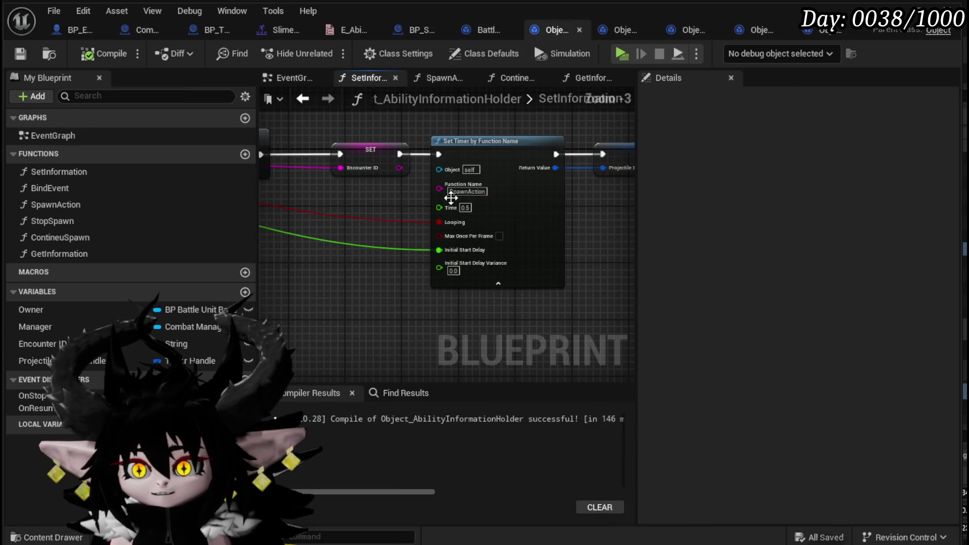
left_click(475, 204)
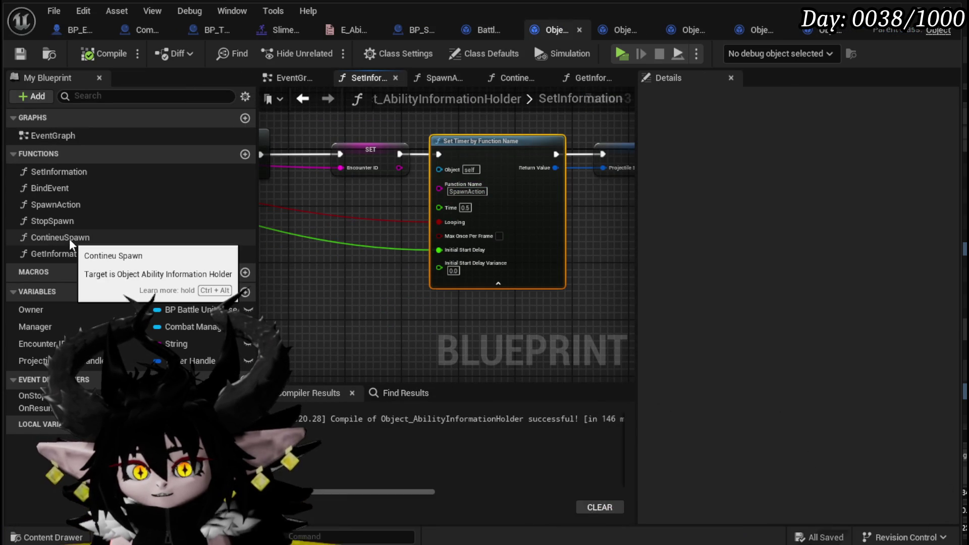
double_click(72, 209)
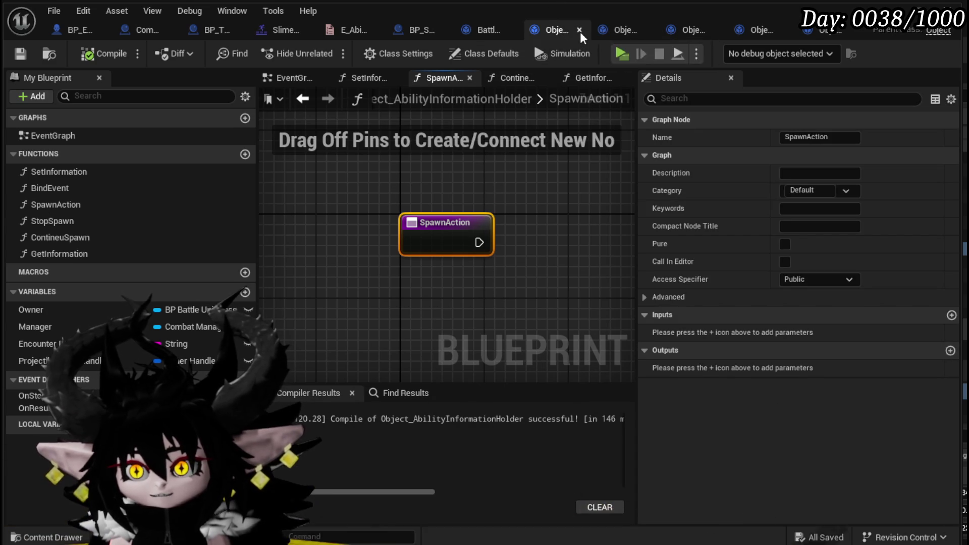
Switch to BattlerAI_Object's ExecuteBossArena graph and look it over.
left_click(489, 31)
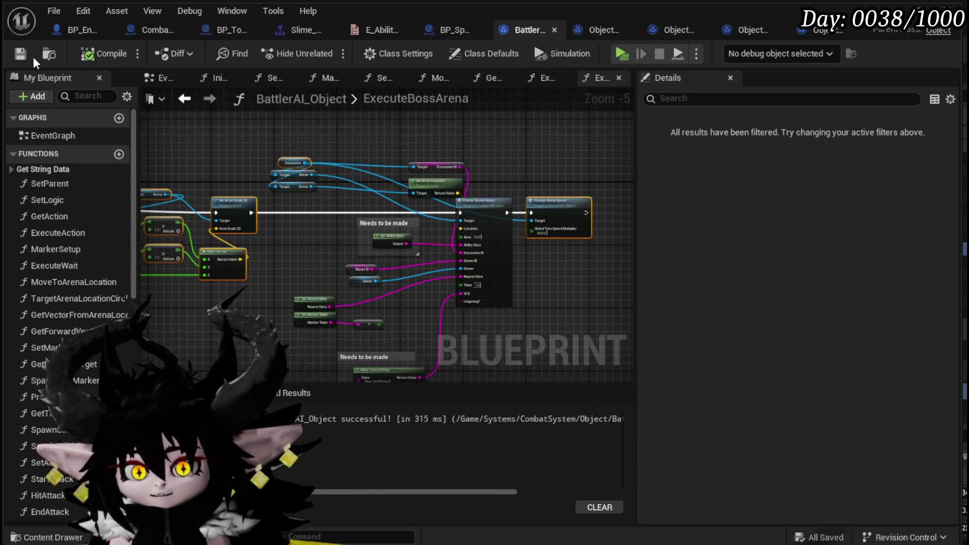
scroll(452, 228, "up", 3)
scroll(452, 228, "down", 4)
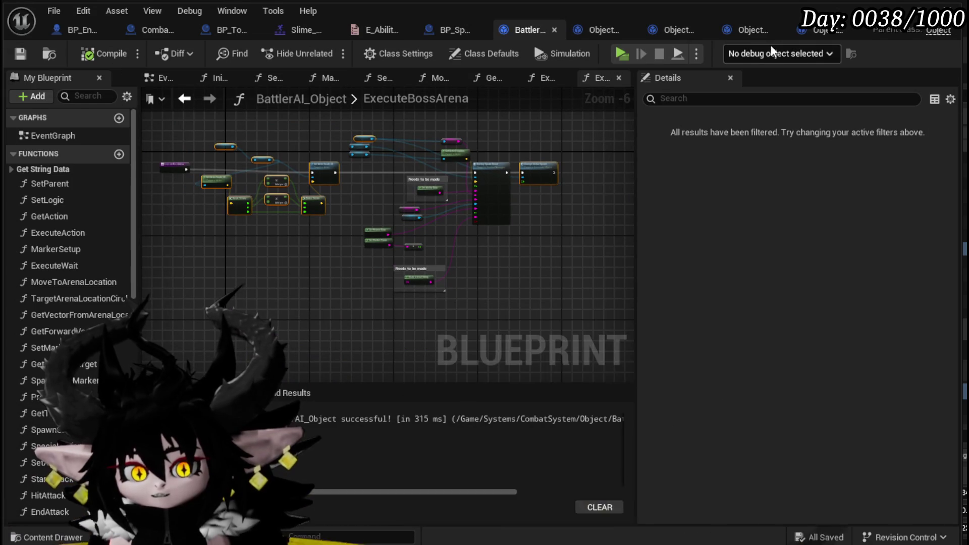
Show the Spawn_SpawnArenaBorder entry with EncounterID, Location, ParentActor and OwnerID inputs, then save Combat_Manager.
left_click(151, 31)
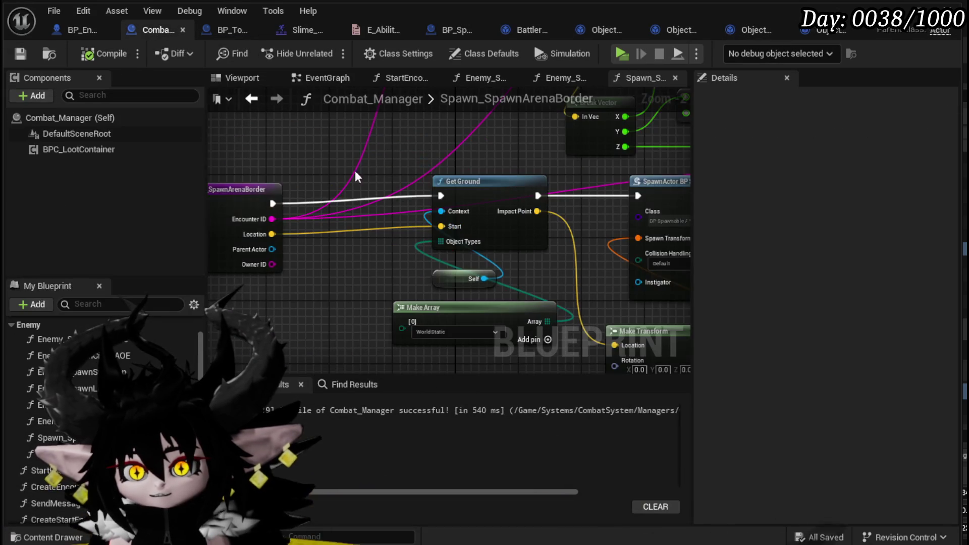
mouse_move(337, 156)
left_mouse_down()
mouse_move(408, 142)
mouse_move(211, 145)
left_mouse_up()
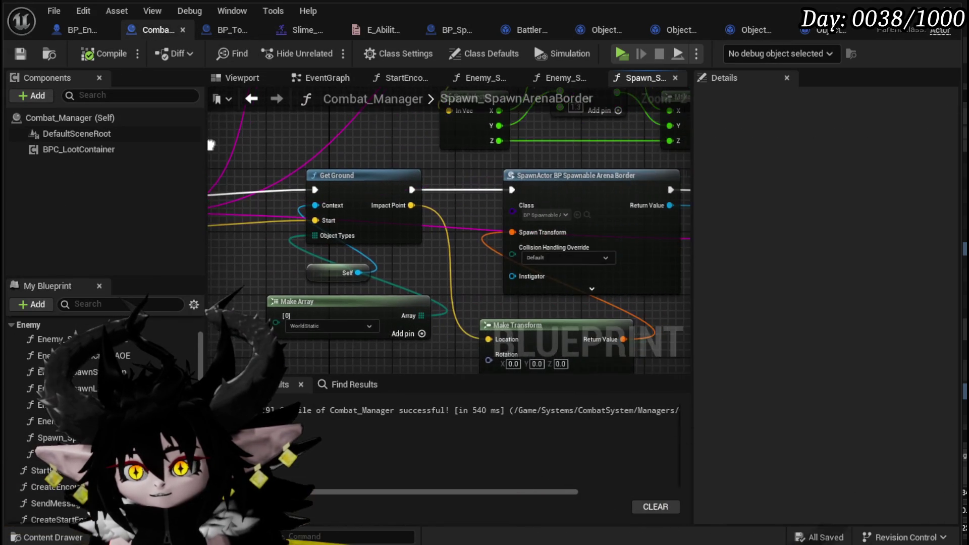
scroll(426, 210, "down", 3)
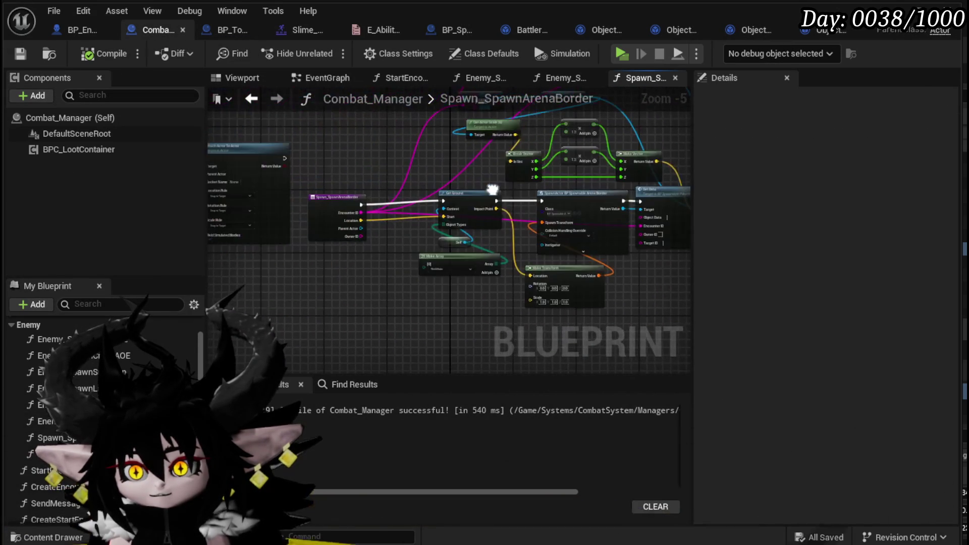
scroll(427, 211, "up", 5)
left_click(340, 251)
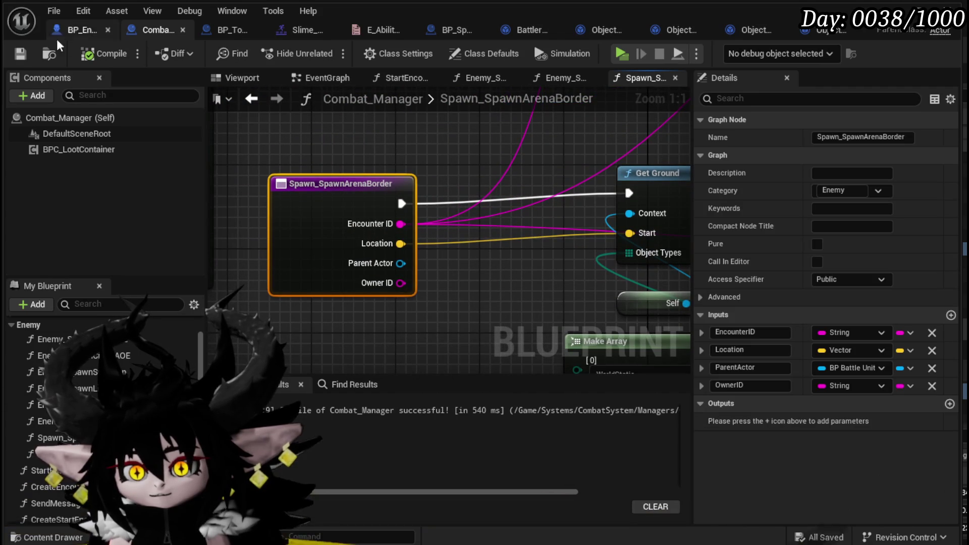
key("ctrl+s")
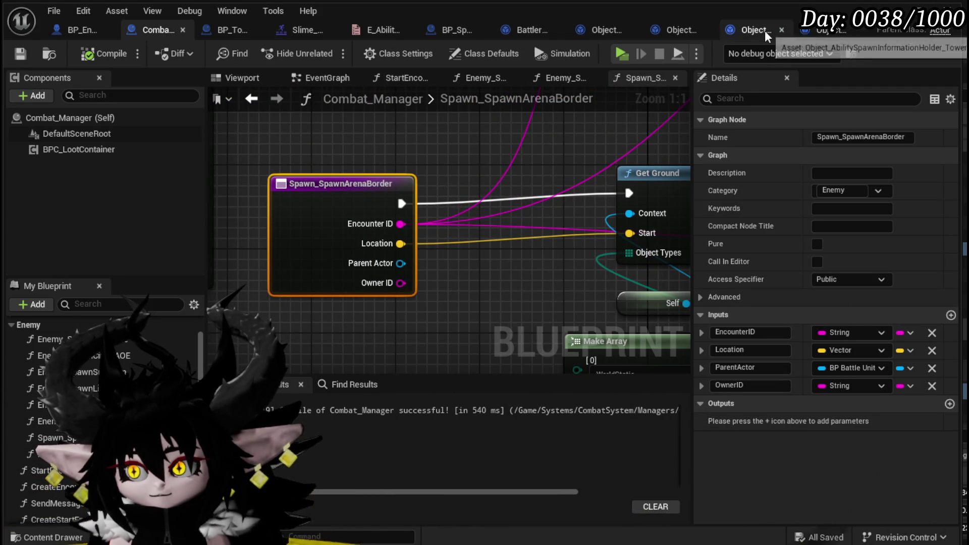
Wire the Tower holder's Location and Encounter ID into Enemy Spawn Tower with Timer 5.0.
left_click(765, 34)
left_click_drag(324, 235, 333, 153)
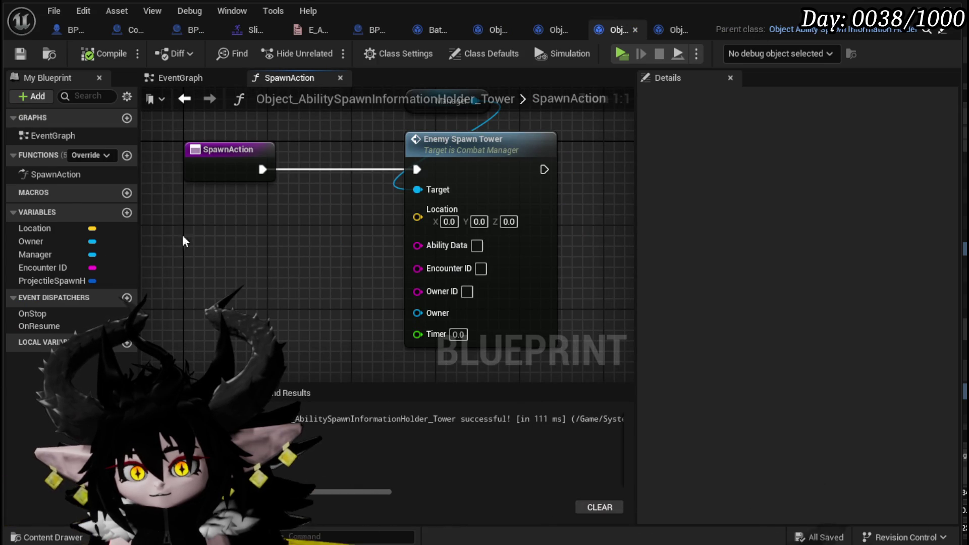
left_click_drag(35, 228, 418, 217)
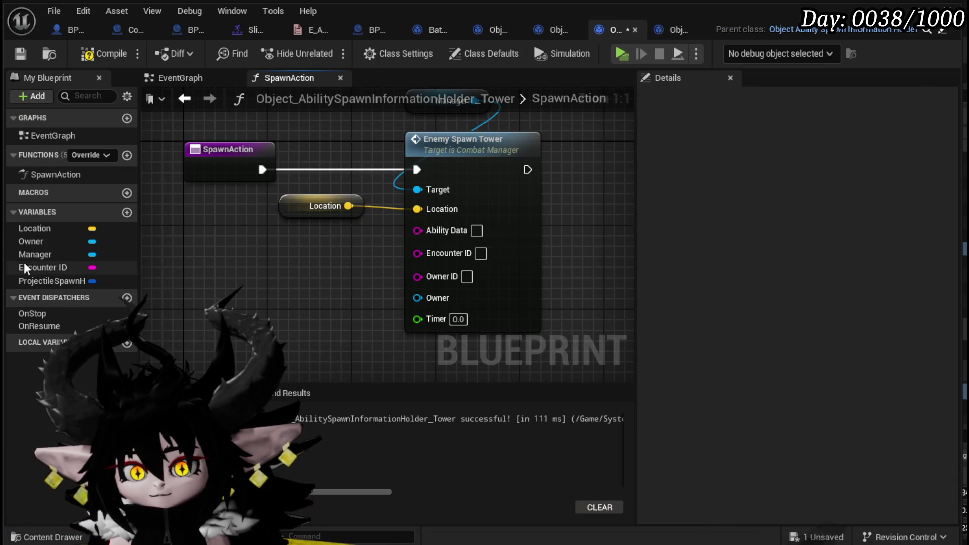
left_click_drag(114, 278, 418, 253)
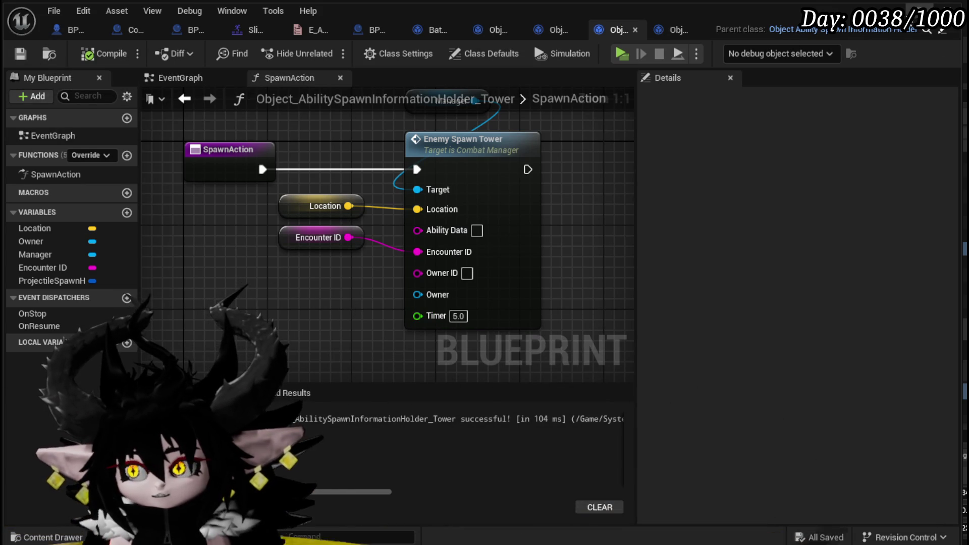
left_click(917, 12)
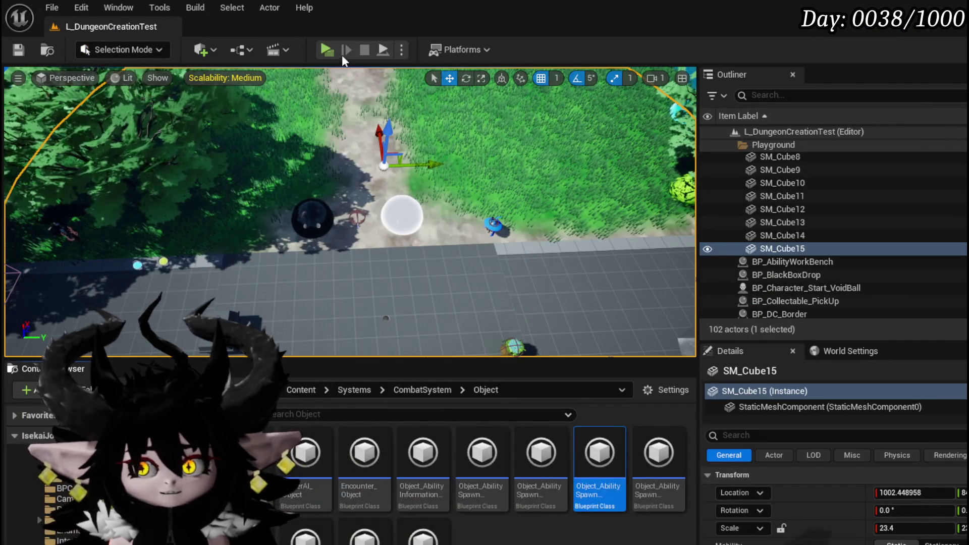
Launch the play session, start the boss battle and run toward the lava slime.
key("alt+p")
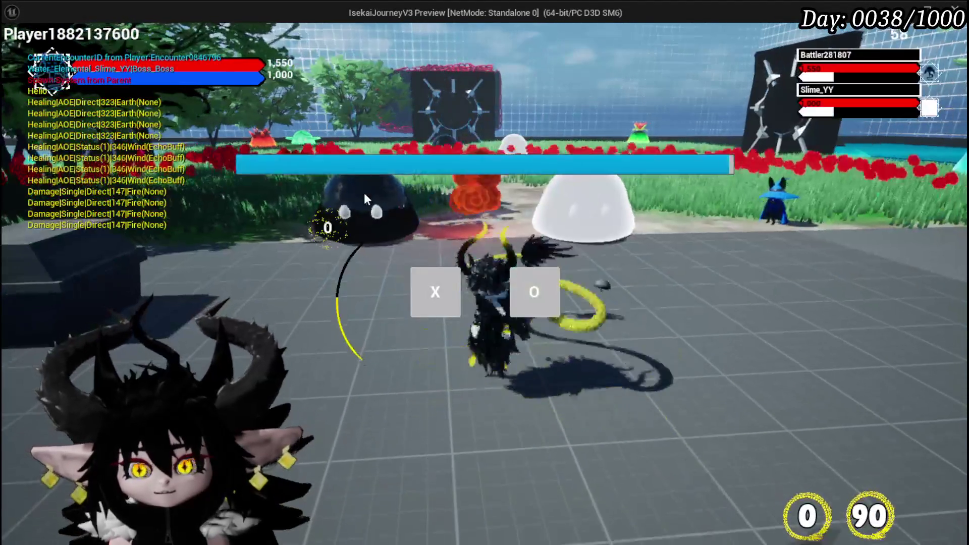
left_click(415, 292)
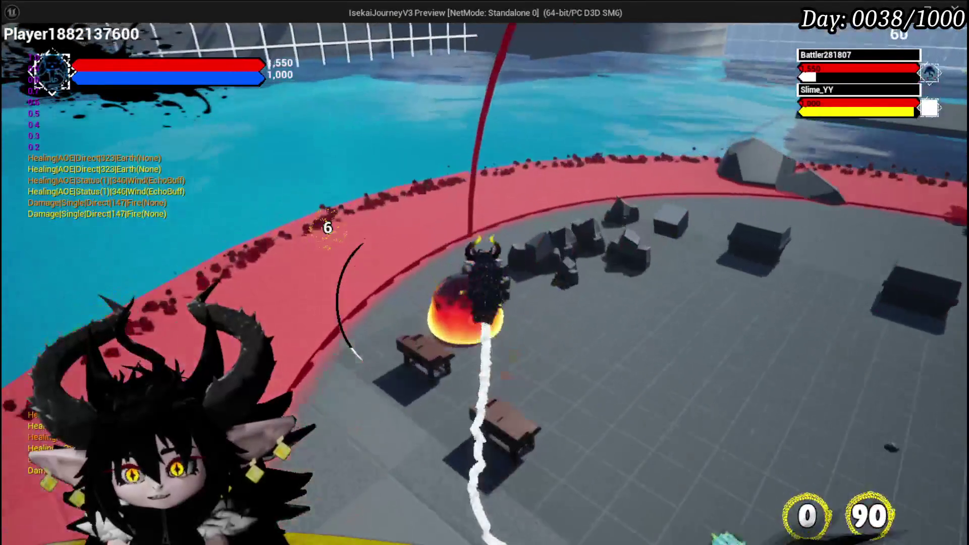
key("w")
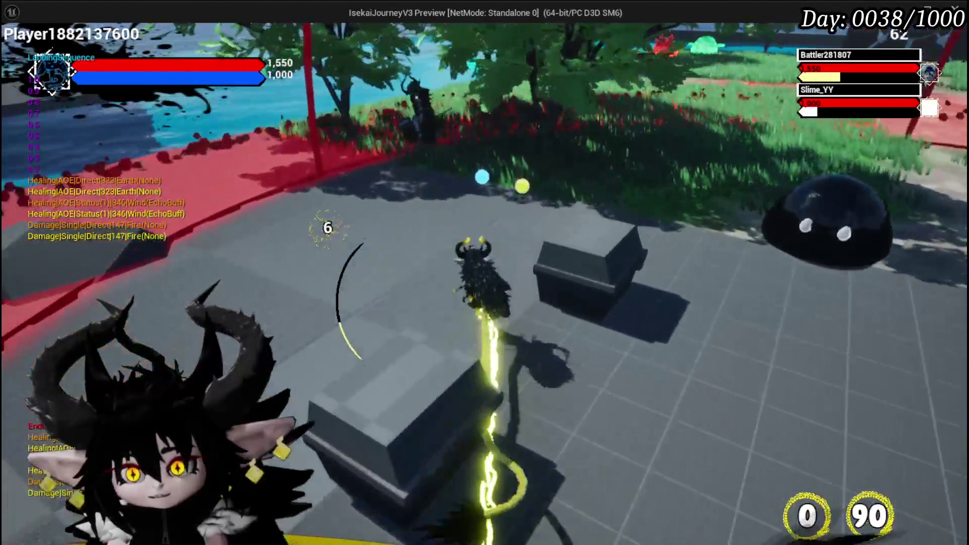
key("w")
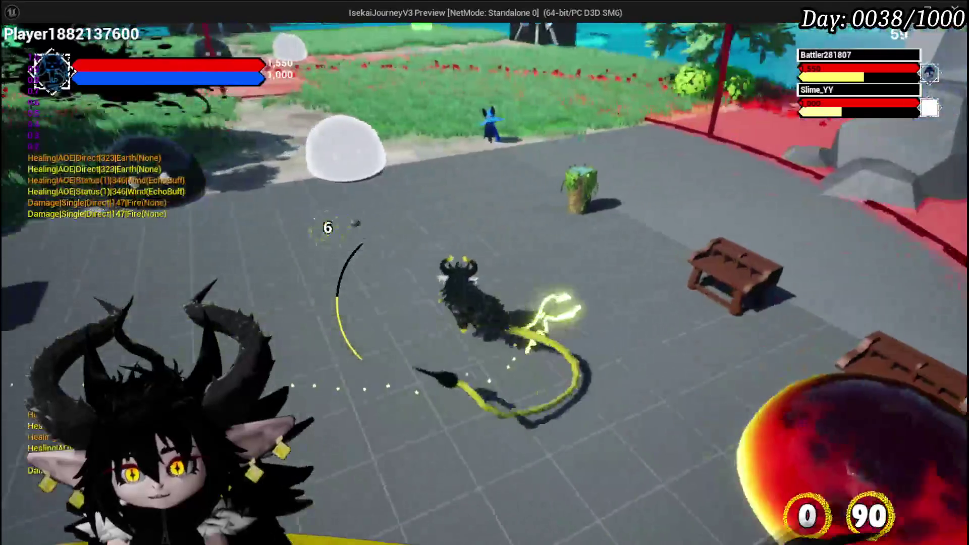
Move among the rocks near the lava slime and cast the void ball attack.
key("w")
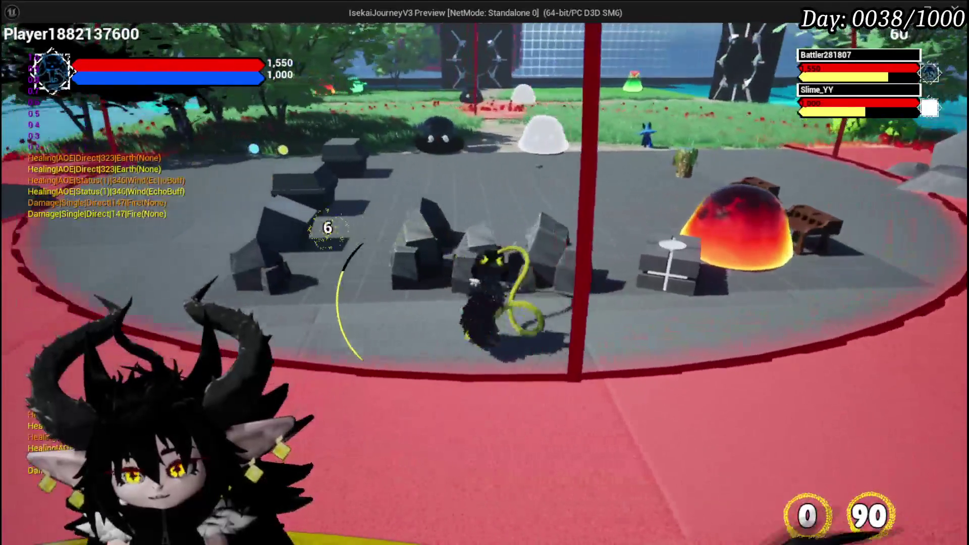
key("w")
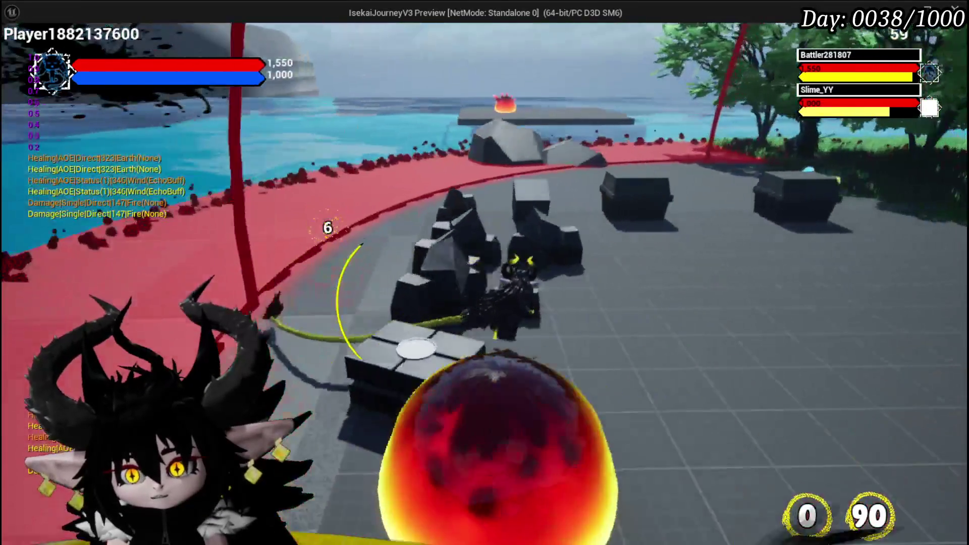
key("w")
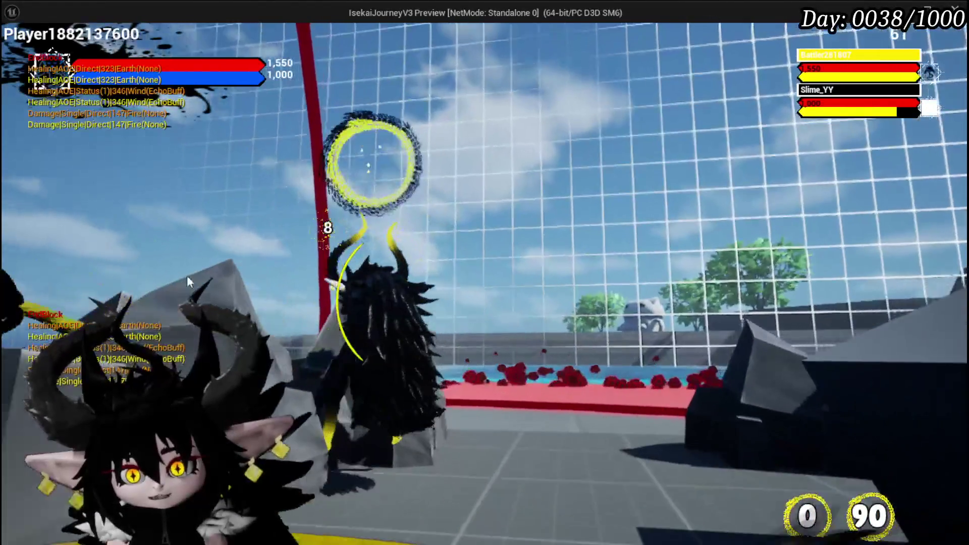
key("w")
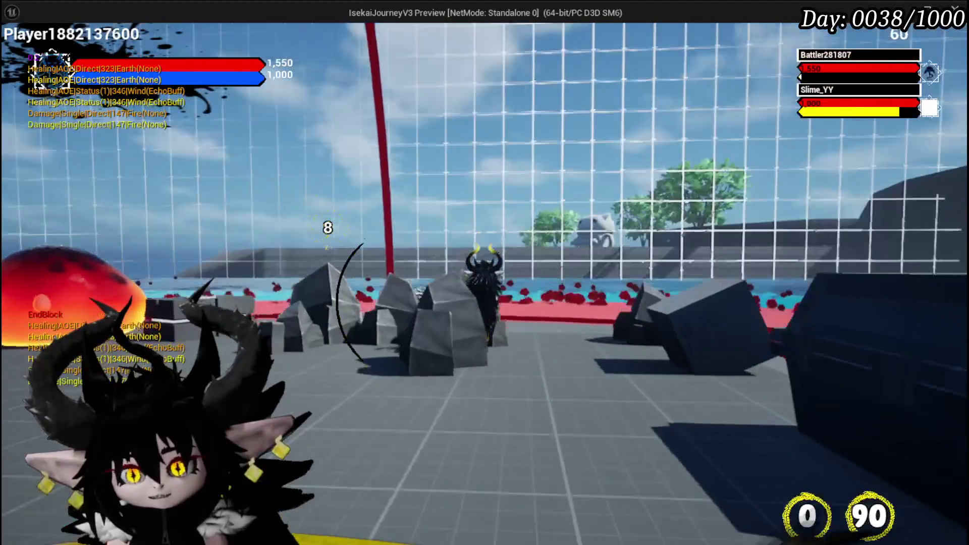
key("w")
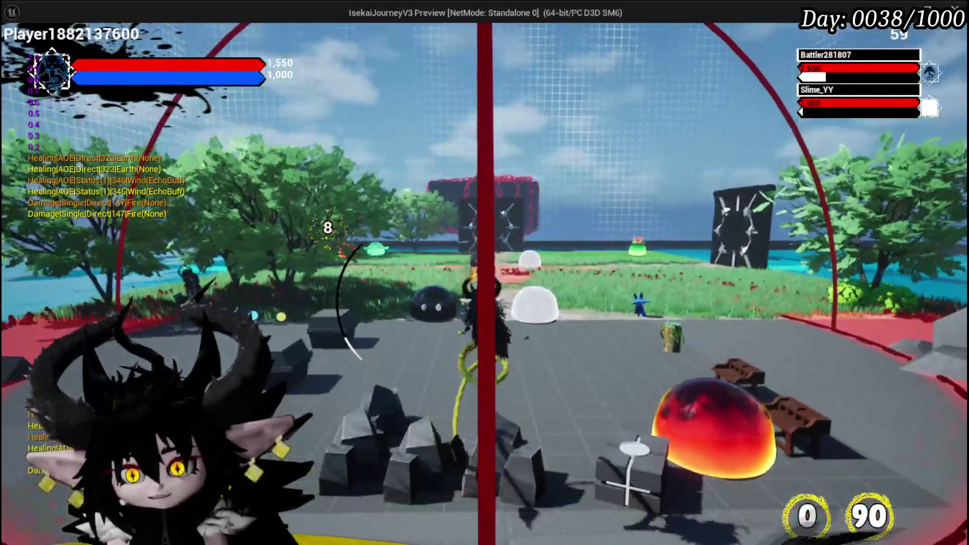
key("w")
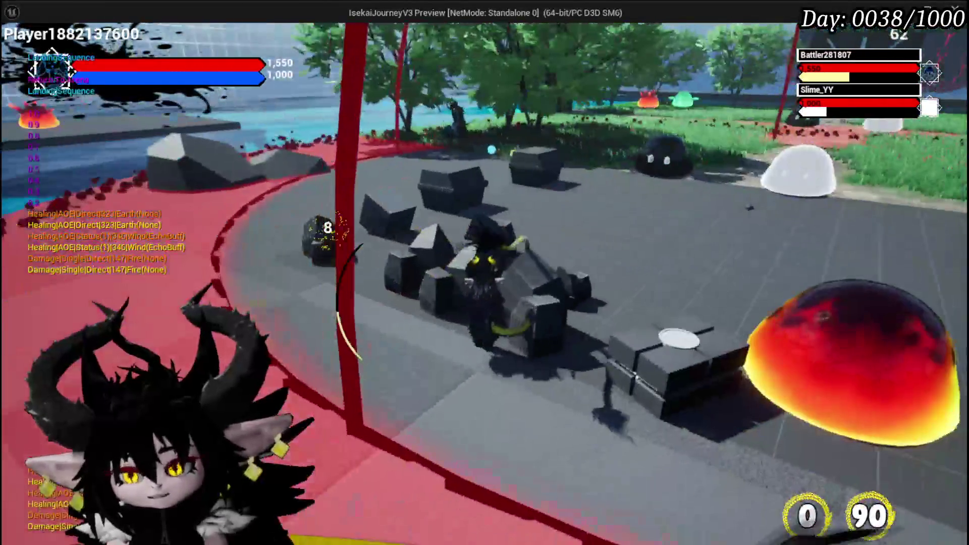
key("w")
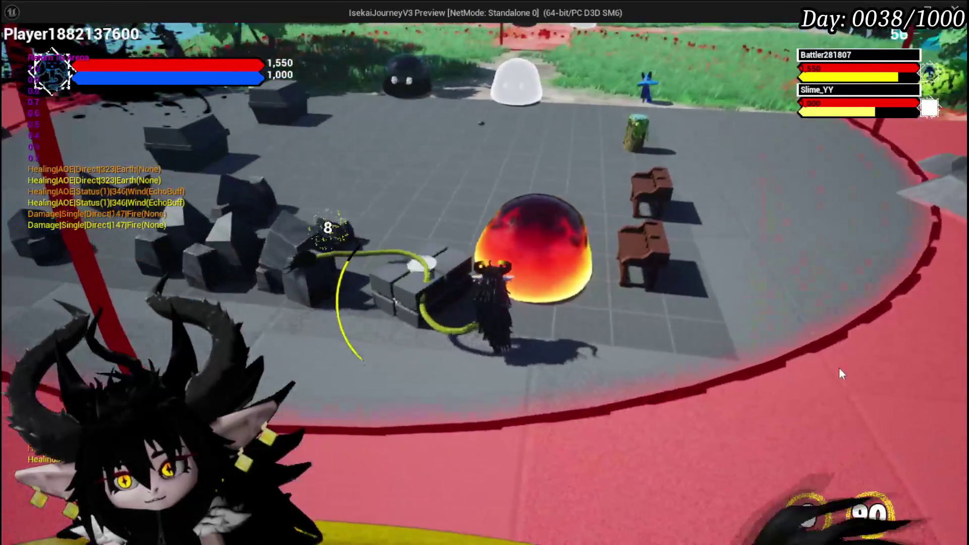
left_click(552, 264)
Close in on the lava slime, lash a tentacle attack, use the G ability and orbit to a top-down view.
key("w")
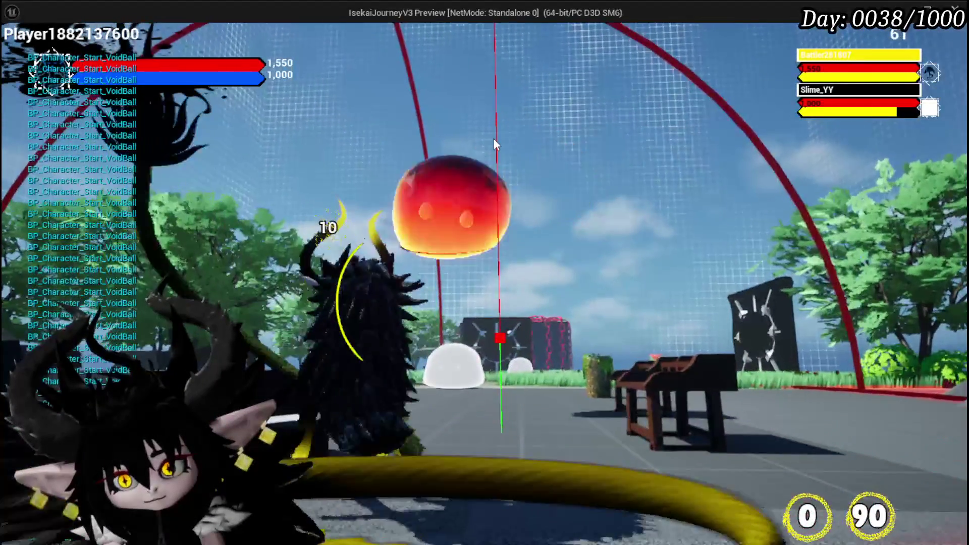
left_click(495, 144)
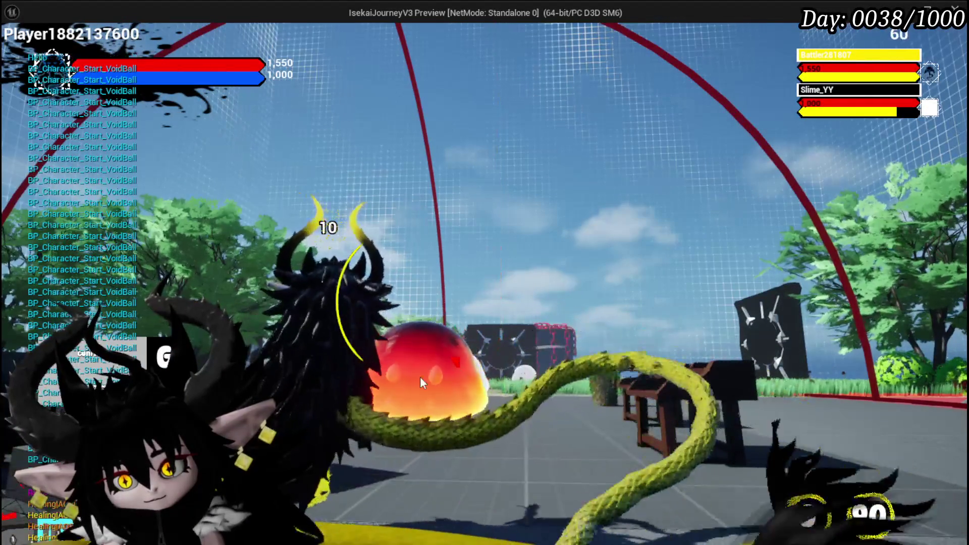
key("g")
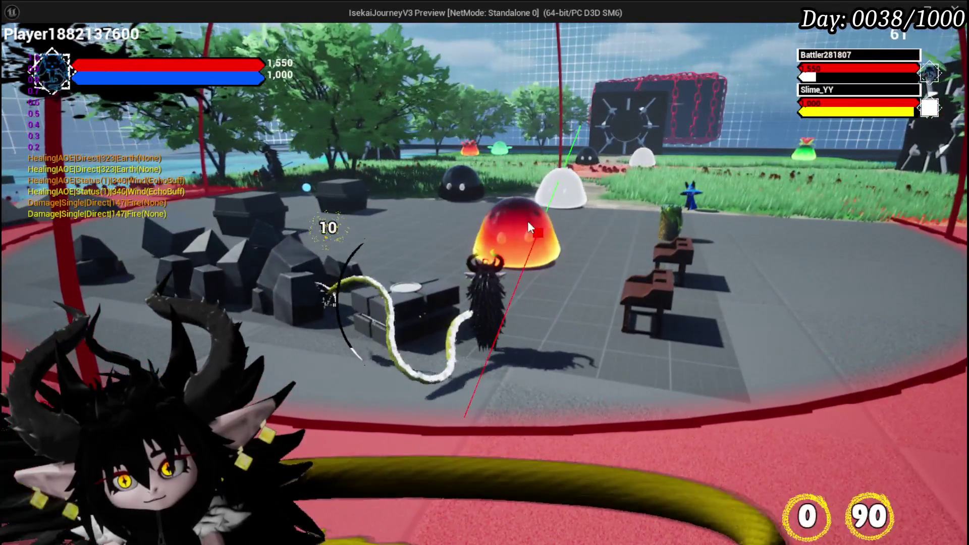
mouse_move(528, 221)
left_mouse_down()
mouse_move(159, 222)
mouse_move(264, 204)
mouse_move(851, 347)
mouse_move(965, 301)
mouse_move(865, 353)
mouse_move(794, 253)
mouse_move(143, 234)
mouse_move(616, 213)
mouse_move(249, 232)
left_mouse_up()
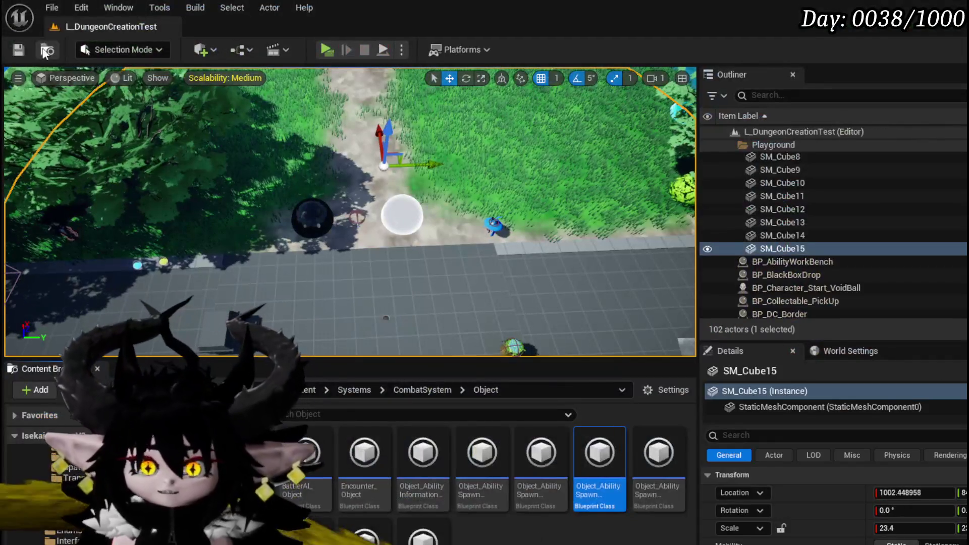
Save all modified packages back in the L_DungeonCreationTest level editor.
left_click(47, 51)
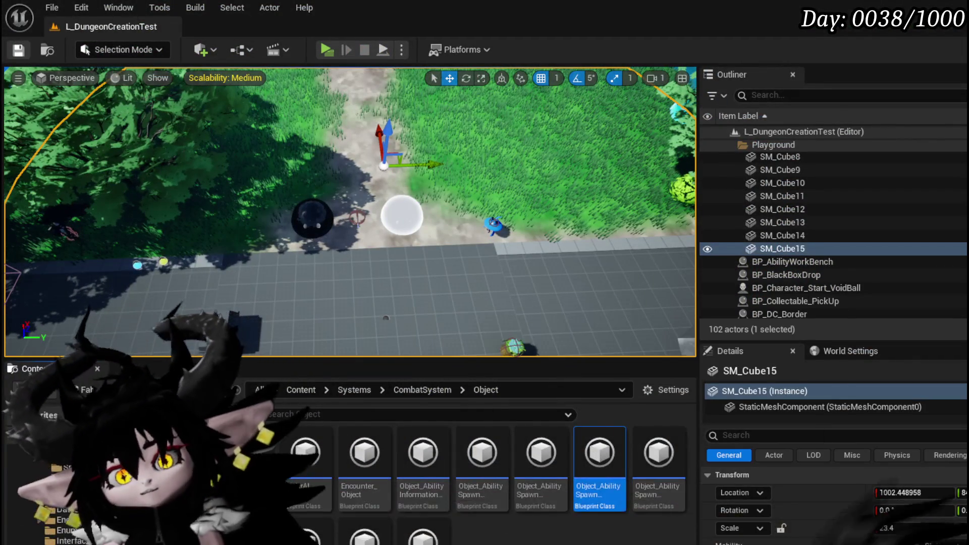